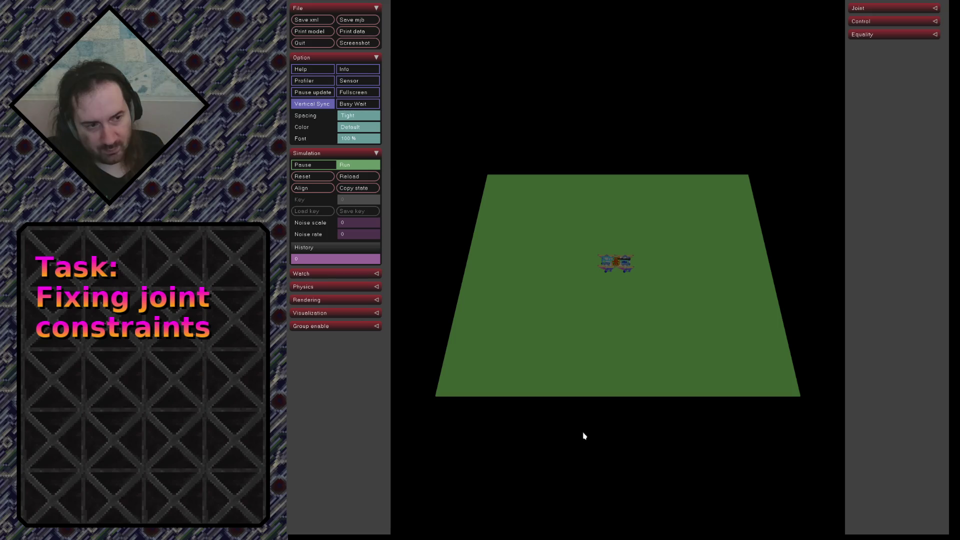
scroll(640, 248, up, 3)
scroll(649, 240, up, 3)
scroll(694, 255, up, 3)
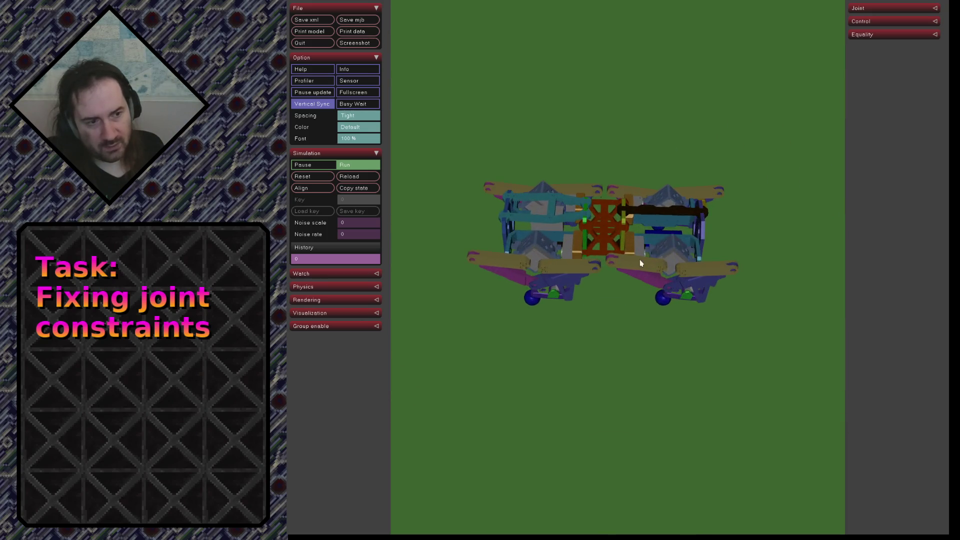
Orbit to the robot's front, select the yellow leg links to inspect them, then quit the viewer with Ctrl+Q
drag(655, 350, 713, 274)
scroll(547, 237, up, 2)
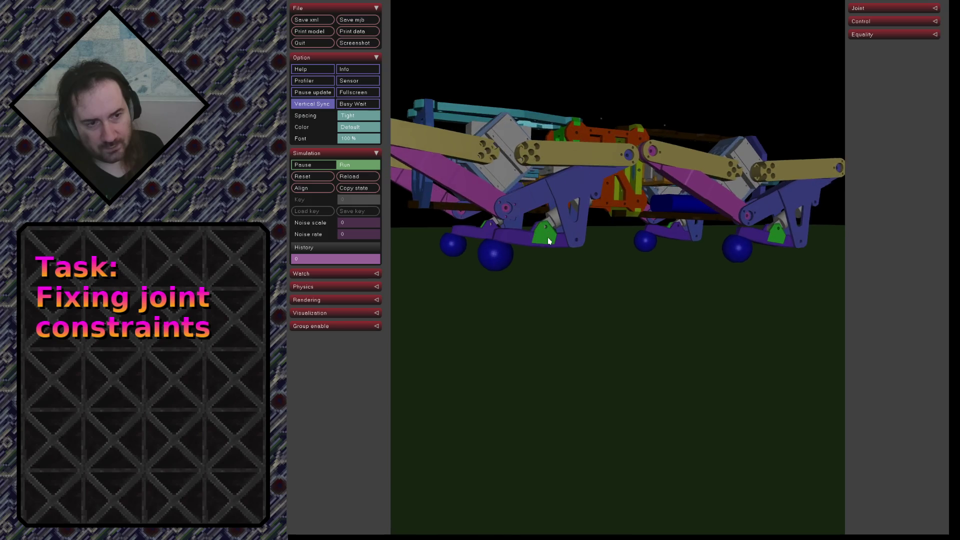
scroll(544, 247, up, 2)
scroll(551, 257, up, 2)
mouse_move(523, 259)
mouse_down()
mouse_move(715, 257)
mouse_move(572, 240)
mouse_move(690, 216)
mouse_move(578, 212)
mouse_move(755, 220)
mouse_move(611, 234)
mouse_move(687, 236)
mouse_move(478, 182)
mouse_move(562, 200)
mouse_up()
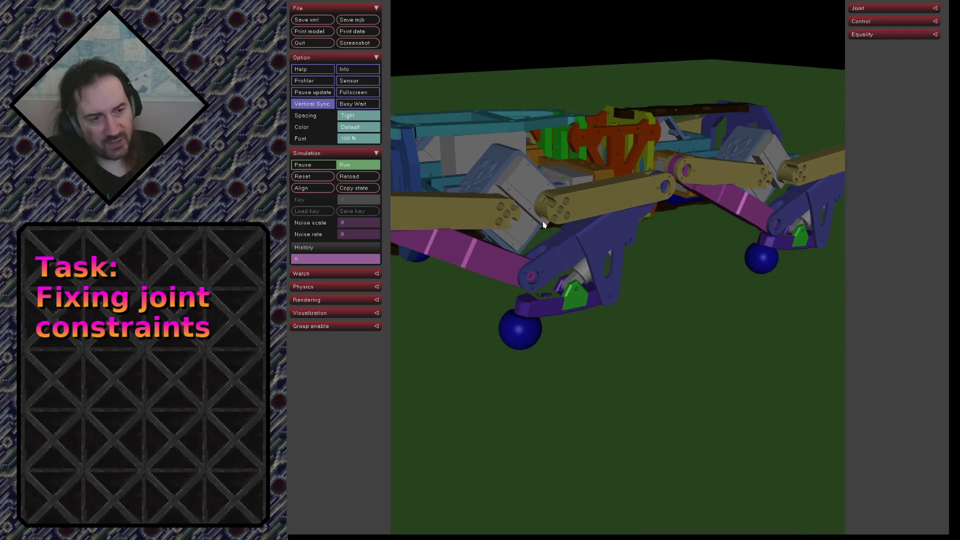
double_click(561, 200)
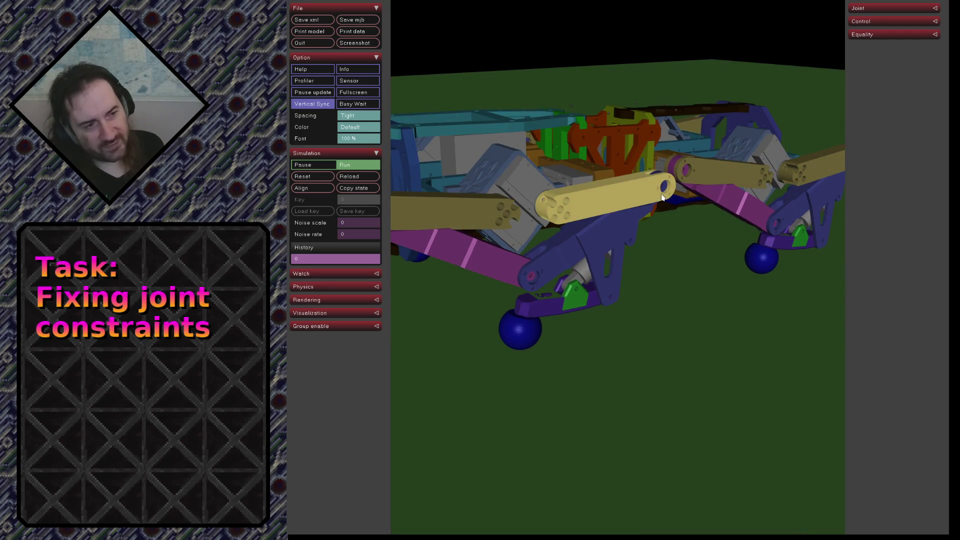
double_click(707, 179)
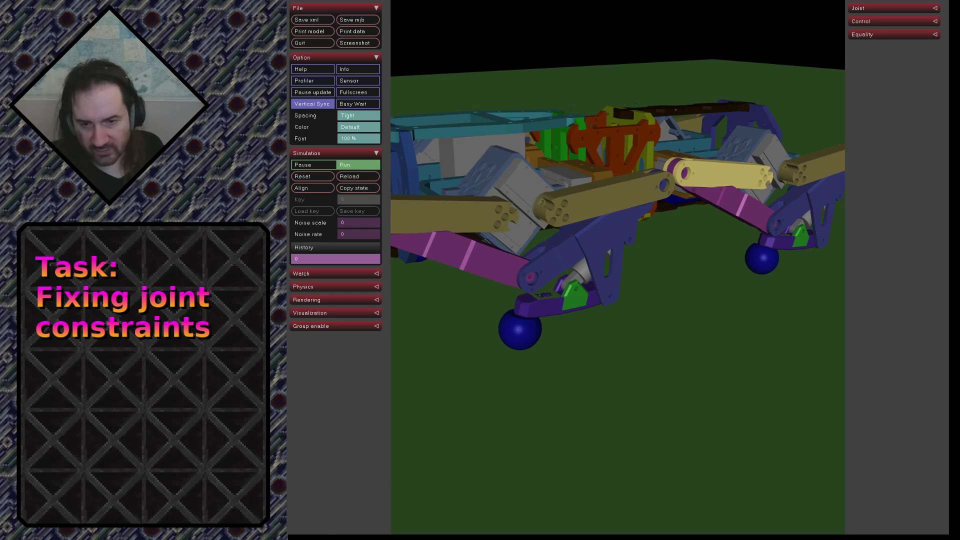
key(ctrl+q)
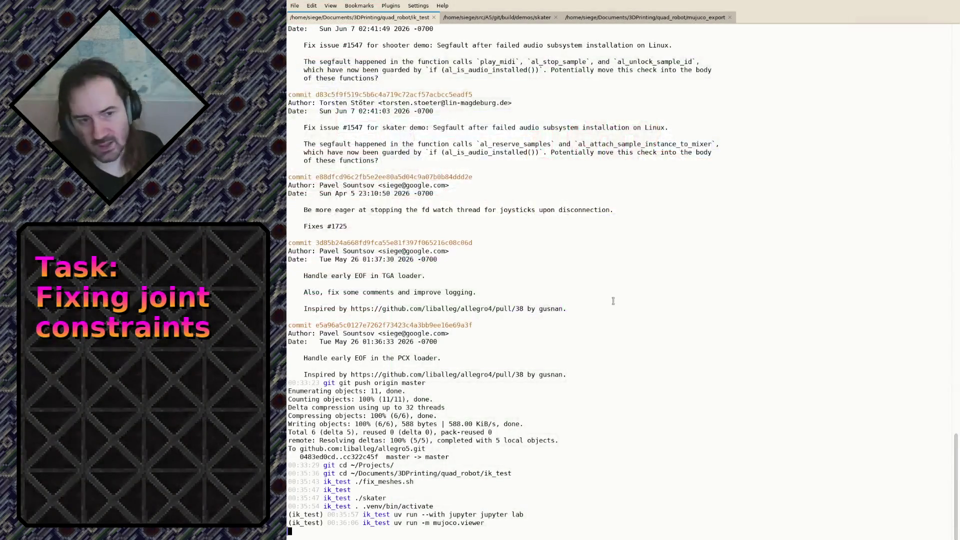
Cycle through Konsole tabs, close the skater tab, and land in the mujoco_export tab ready for vim
key(shift+Right)
key(shift+Right)
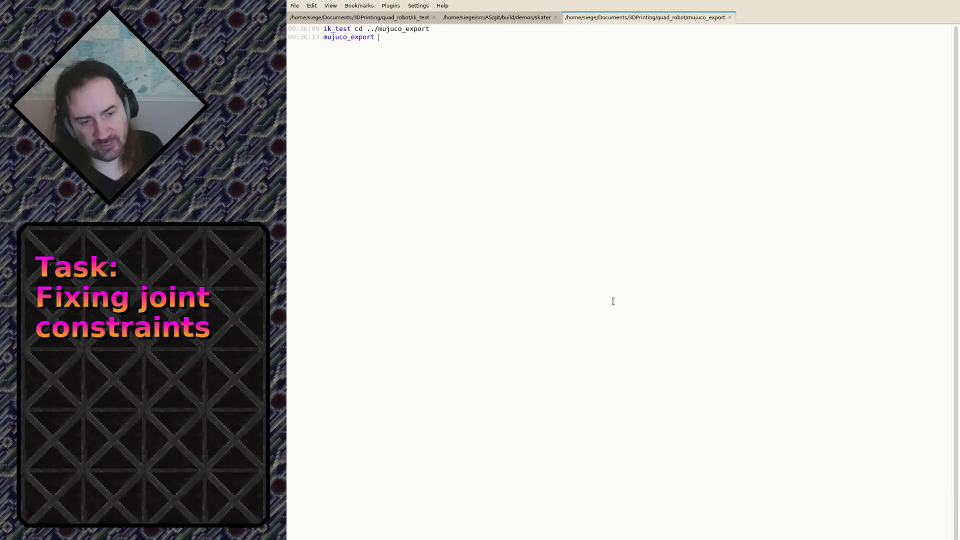
key(shift+Right)
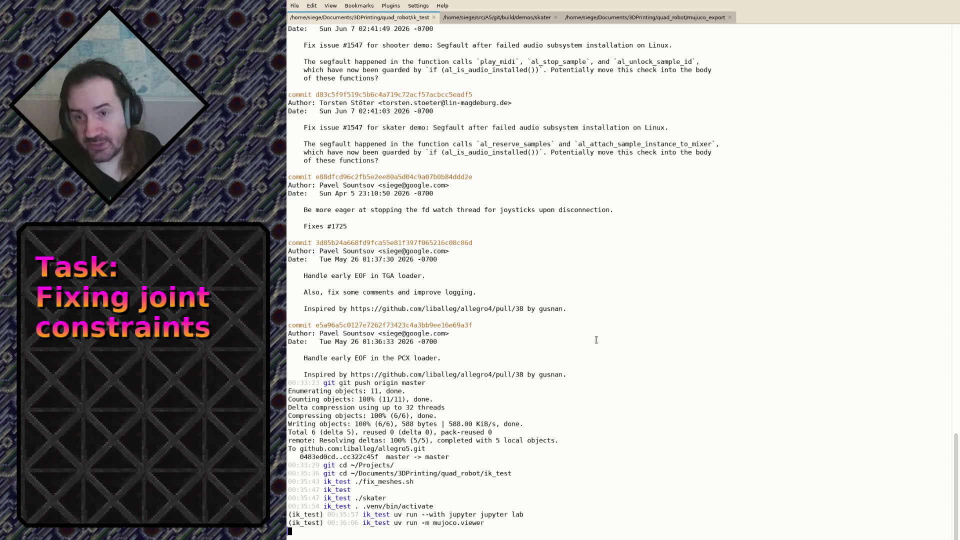
key(shift+Right)
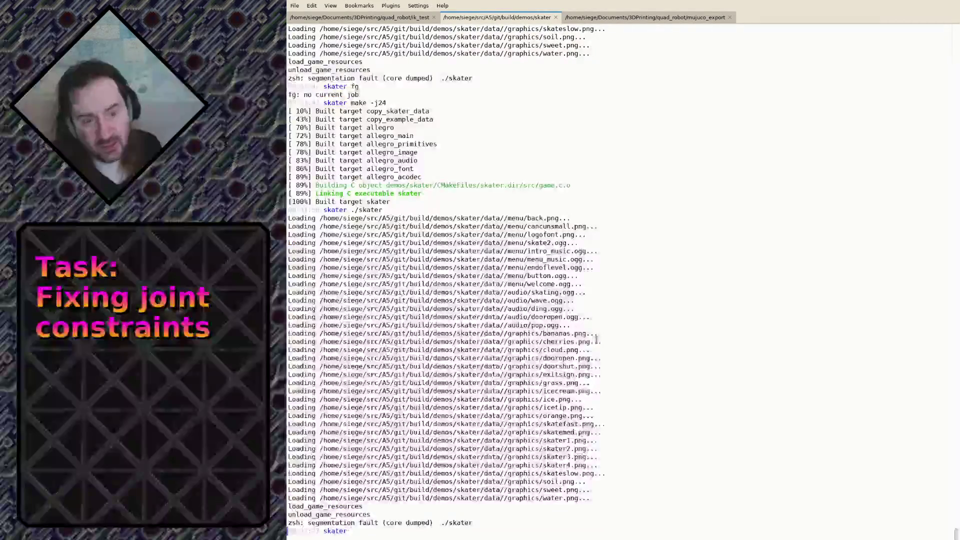
key(ctrl+d)
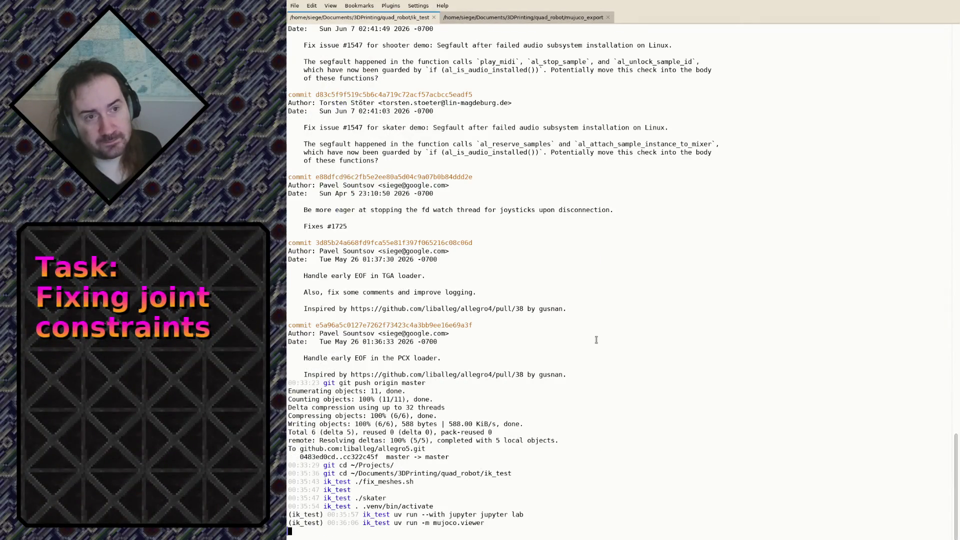
key(shift+Right)
text(vim)
key(BackSpace)
key(BackSpace)
key(BackSpace)
text(vim)
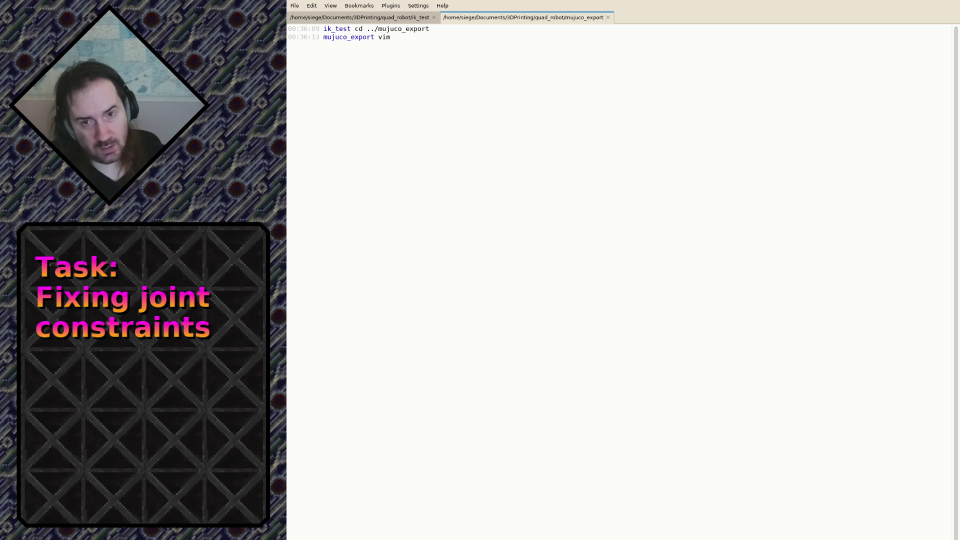
text(common.xml)
Open common.xml in vim and comment out the <motor /> line in the servo default class
key(Return)
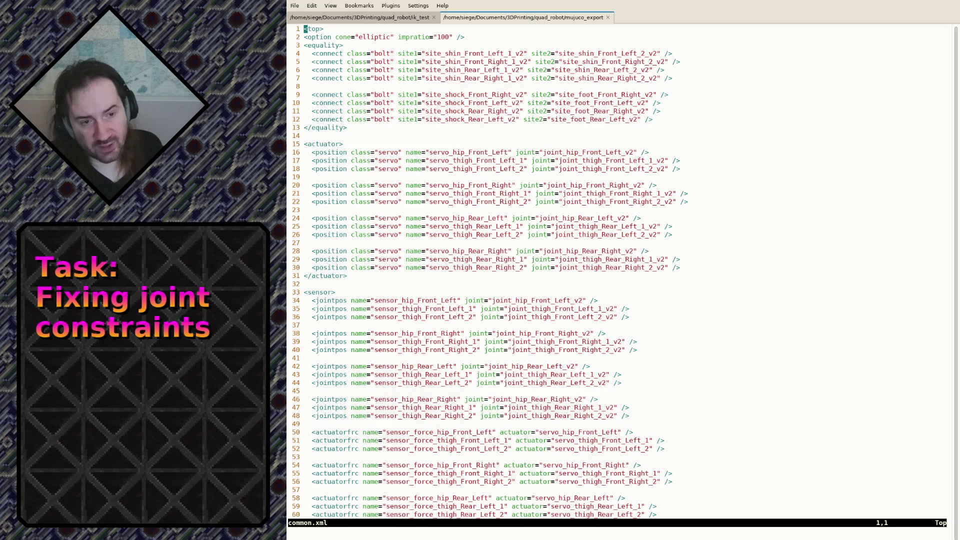
key(shift+g)
key(k)
key(k)
key(k)
key(k)
key(k)
key(k)
key(k)
key(k)
key(k)
key(k)
key(k)
key(k)
key(k)
key(k)
key(k)
text(k0i)
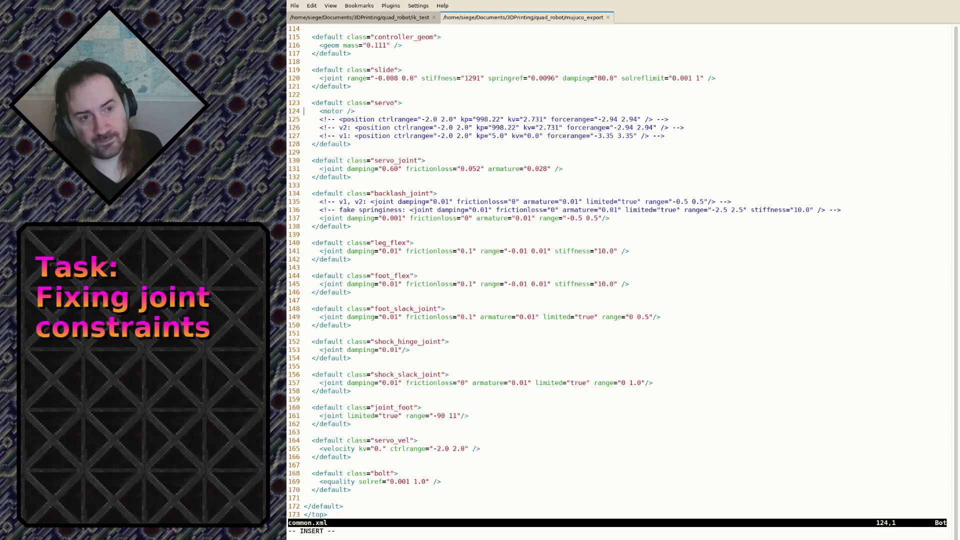
text(<#1)
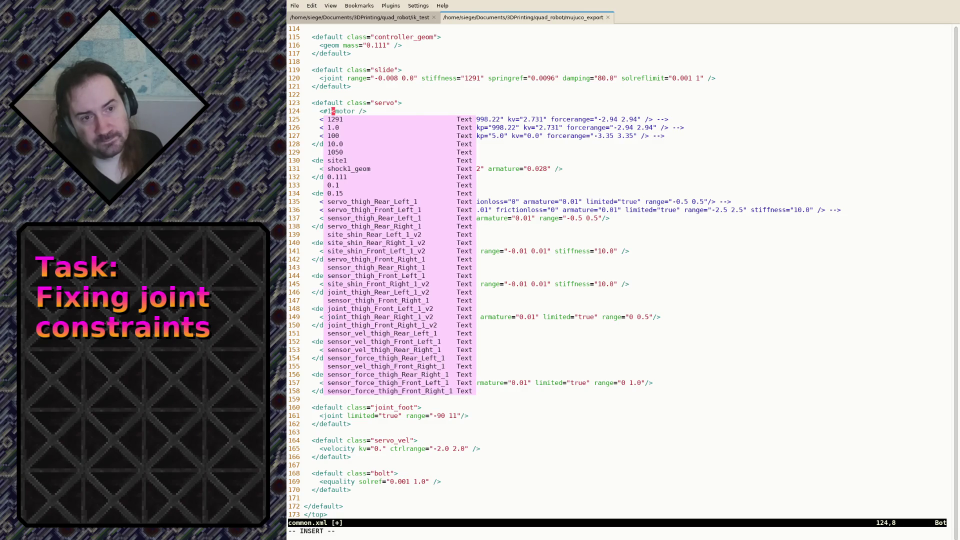
text(!--)
key(End)
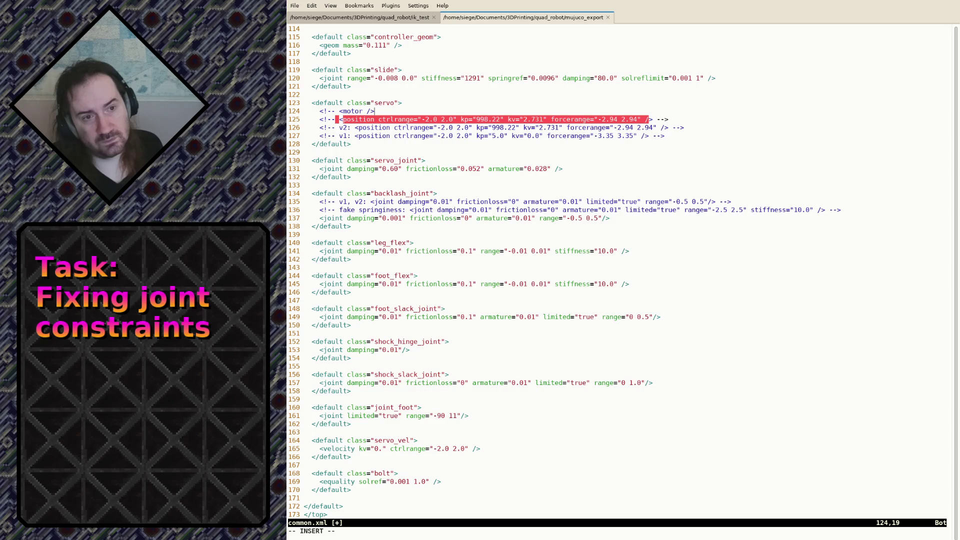
text(-->)
Uncomment the position actuator line 125, save common.xml, and switch back to the simulator
key(Down)
key(Home)
key(Delete)
key(Delete)
key(Delete)
key(End)
key(BackSpace)
key(BackSpace)
key(BackSpace)
key(BackSpace)
key(Escape)
text(:w)
key(Return)
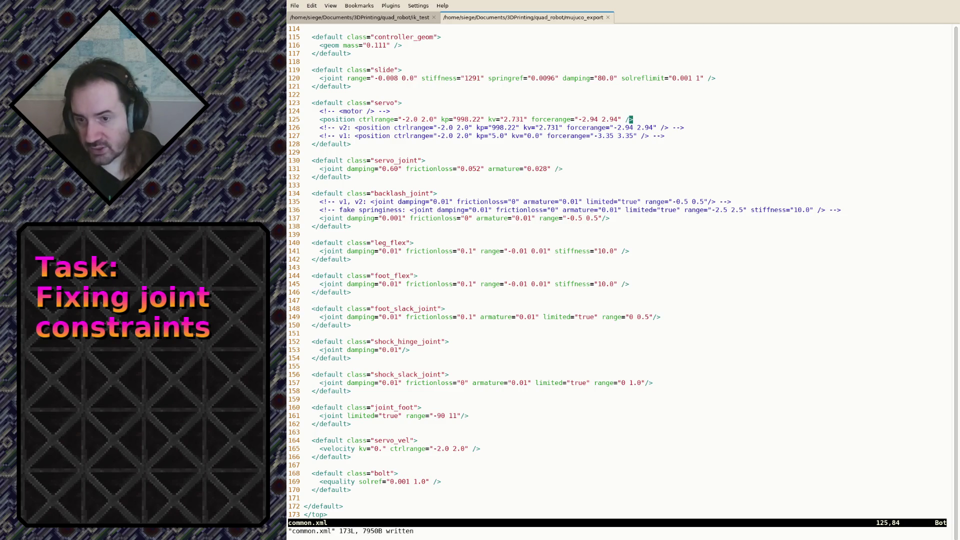
key(alt+Tab)
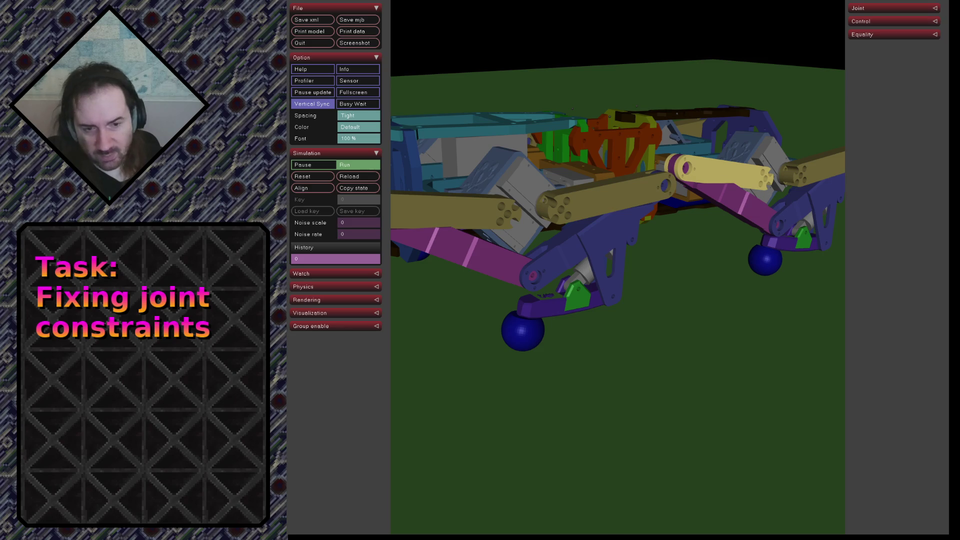
Reload the edited model, orbit to a side view, and expand the Joint slider list
click(349, 181)
drag(726, 223, 750, 180)
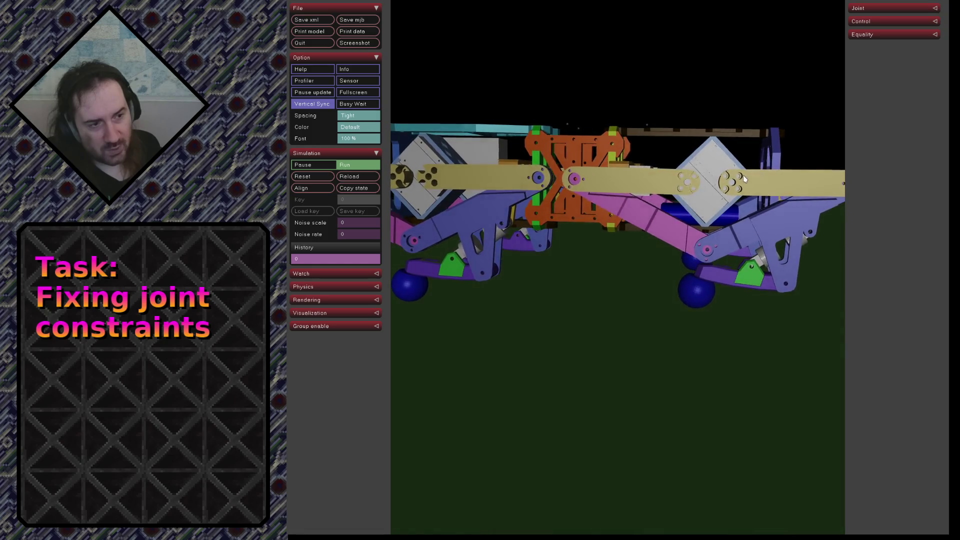
mouse_move(746, 172)
mouse_down()
mouse_move(671, 164)
mouse_move(550, 177)
mouse_move(631, 165)
mouse_move(554, 173)
mouse_move(743, 174)
mouse_move(675, 223)
mouse_move(687, 213)
mouse_move(696, 339)
mouse_move(577, 235)
mouse_move(675, 195)
mouse_move(800, 162)
mouse_up()
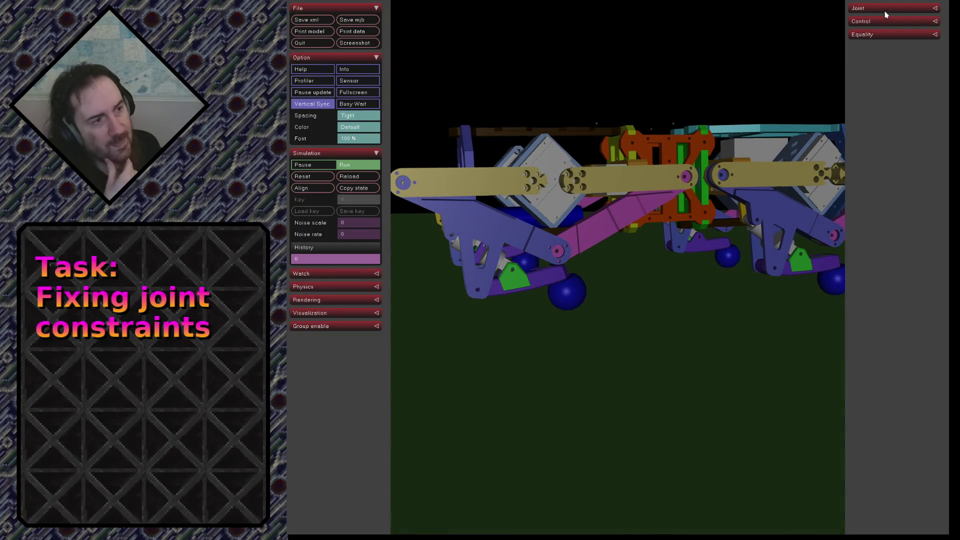
click(870, 9)
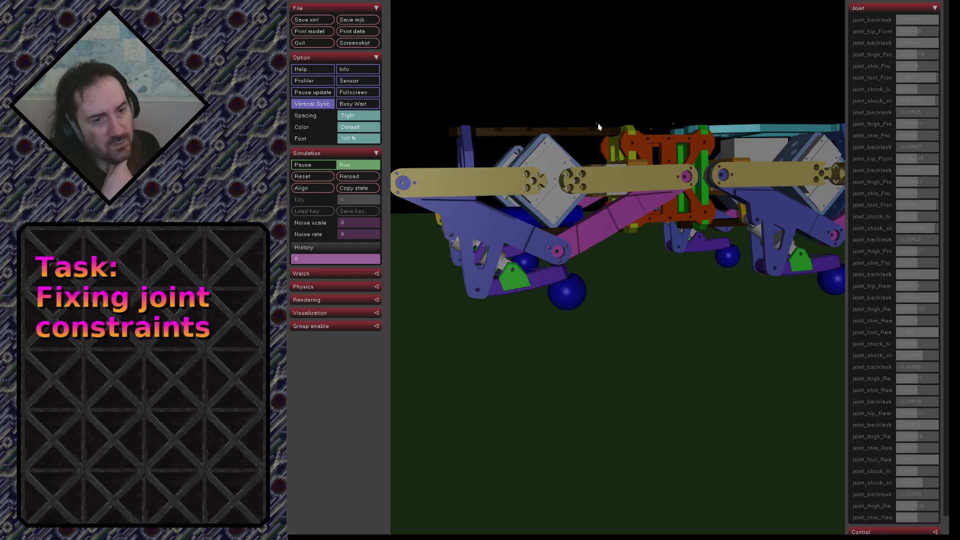
Pause the simulation and swing the joint_thigh_Front slider to about -0.377 and back to test its range
click(321, 168)
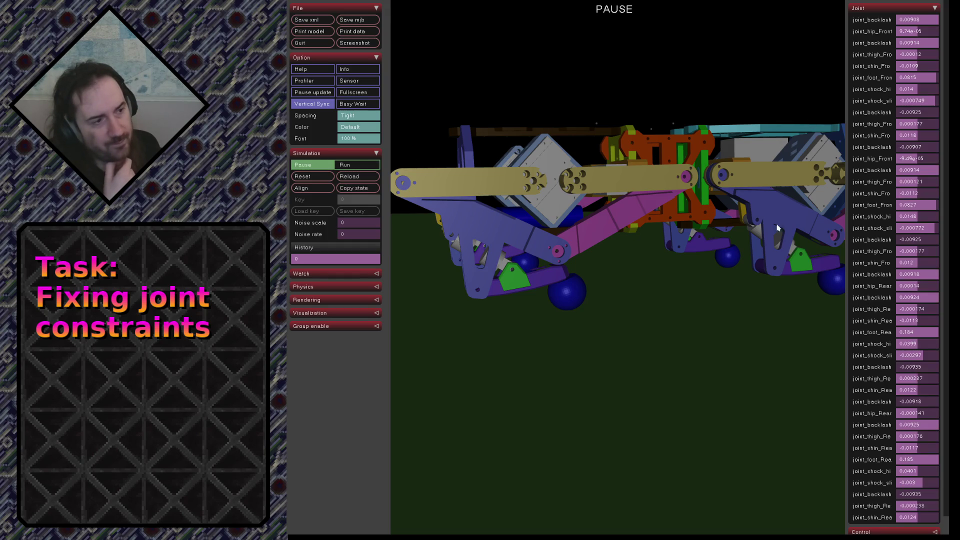
drag(614, 178, 555, 196)
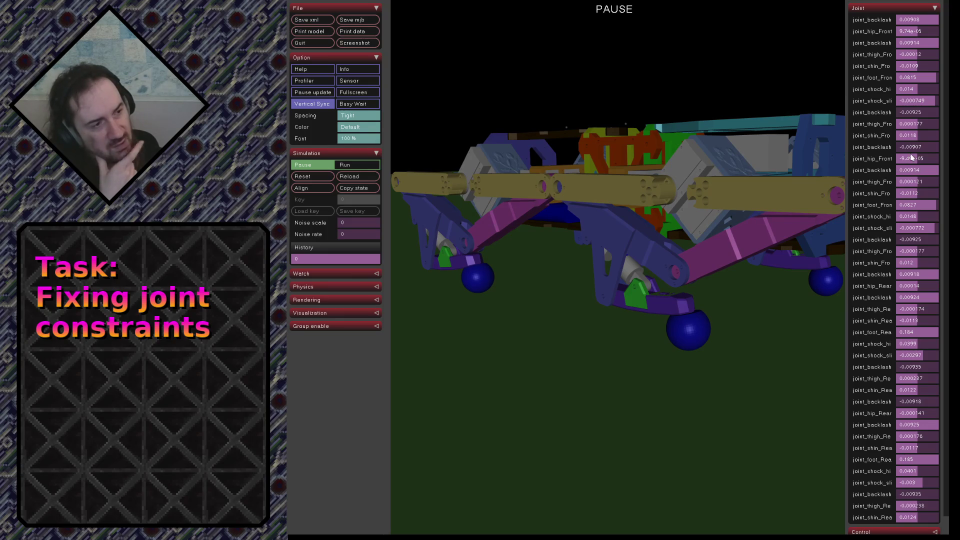
click(911, 124)
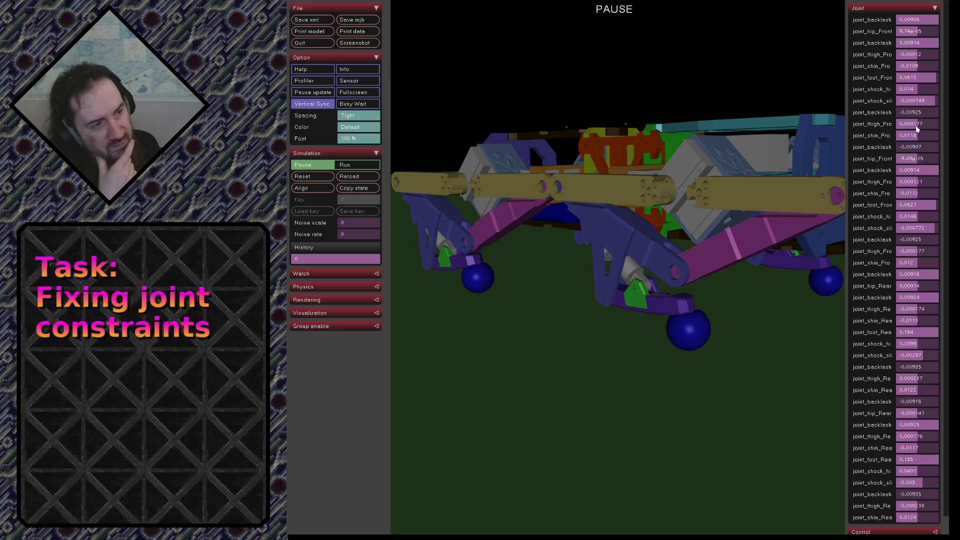
mouse_move(732, 148)
mouse_down()
mouse_move(653, 178)
mouse_move(427, 173)
mouse_move(474, 150)
mouse_up()
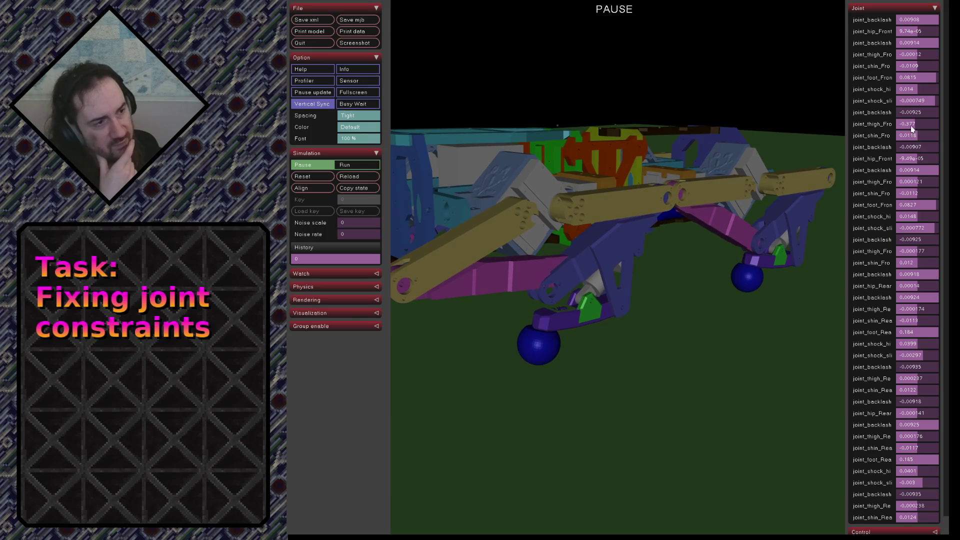
drag(912, 124, 869, 126)
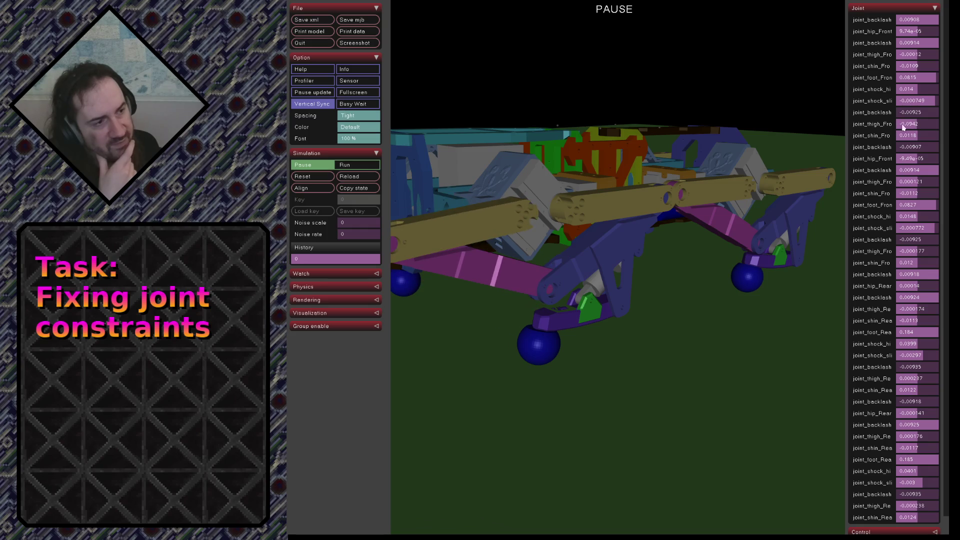
drag(917, 122, 381, 128)
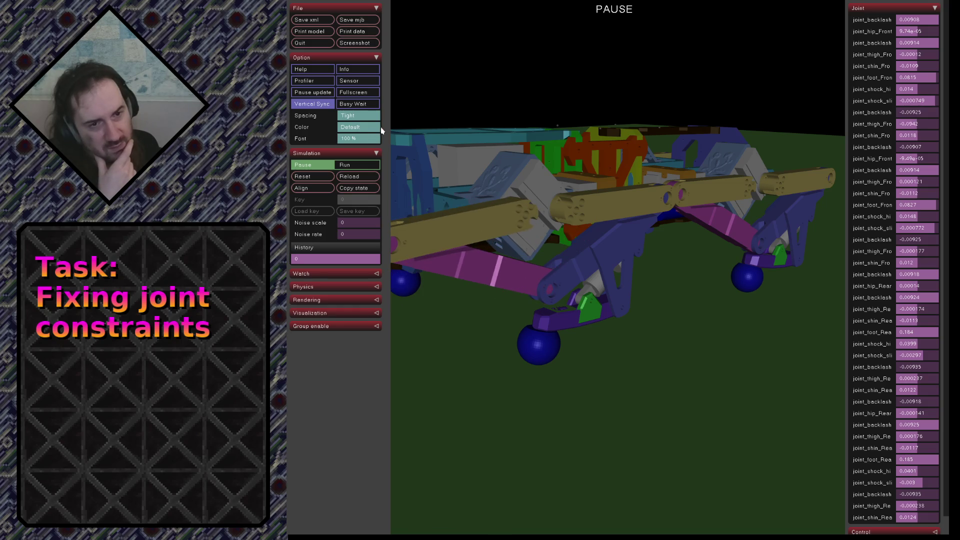
Resume the simulation and orbit to a low side-on view of the standing robot
click(345, 166)
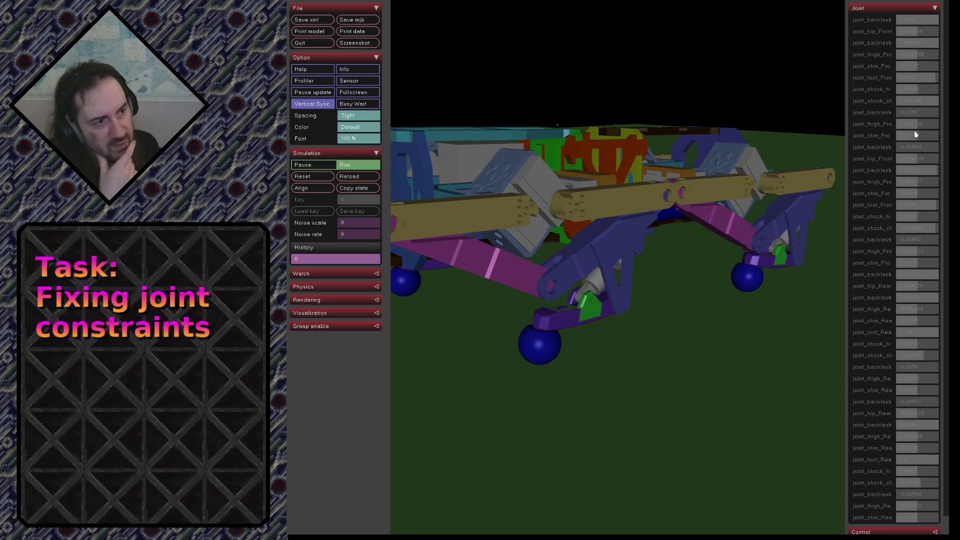
mouse_move(793, 161)
mouse_down()
mouse_move(720, 137)
mouse_move(483, 174)
mouse_move(512, 166)
mouse_move(632, 182)
mouse_move(664, 167)
mouse_up()
mouse_move(584, 188)
mouse_down()
mouse_move(562, 209)
mouse_move(572, 217)
mouse_move(589, 212)
mouse_move(567, 187)
mouse_move(541, 182)
mouse_move(555, 164)
mouse_move(625, 164)
mouse_move(517, 219)
mouse_up()
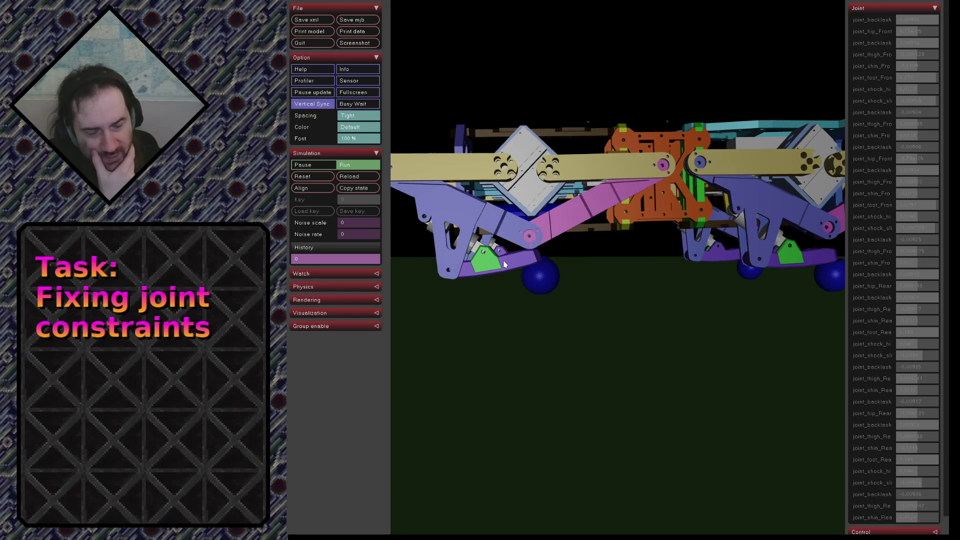
scroll(529, 251, up, 5)
scroll(526, 252, up, 4)
mouse_move(526, 252)
mouse_down()
mouse_move(585, 247)
mouse_move(602, 262)
mouse_move(592, 268)
mouse_up()
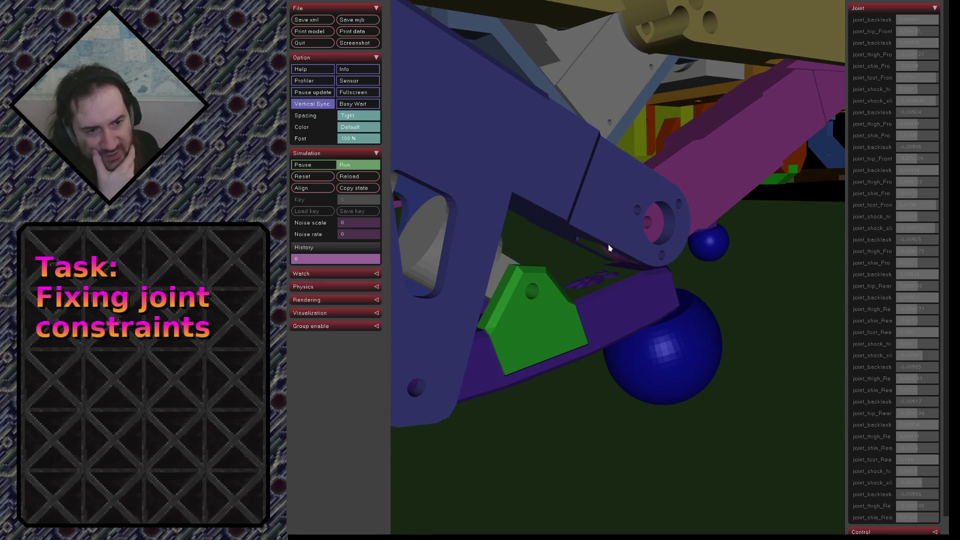
scroll(635, 211, up, 2)
scroll(635, 210, down, 2)
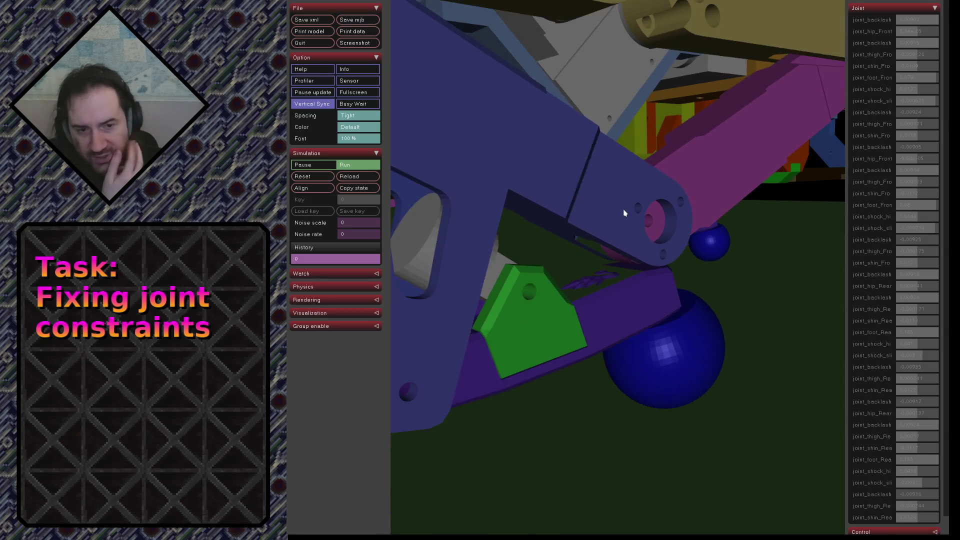
scroll(623, 215, down, 2)
scroll(622, 215, down, 3)
scroll(621, 219, down, 2)
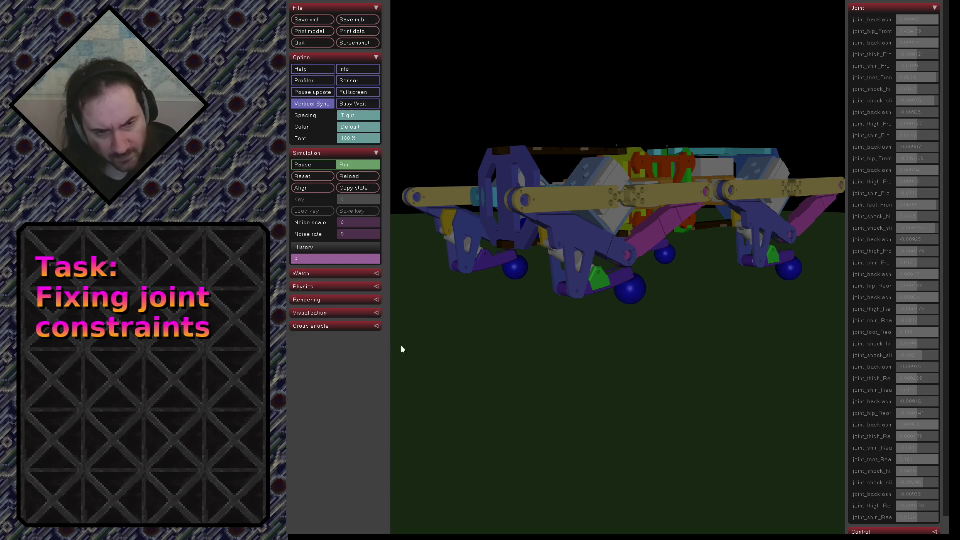
Expand the Watch readout (leaving qpos unchanged), the group toggles and the Visualization settings
click(326, 274)
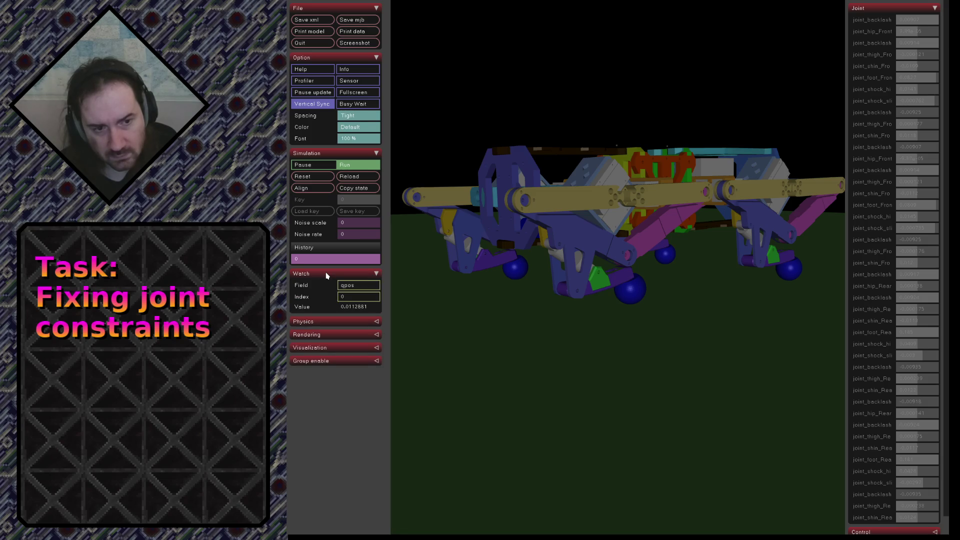
click(355, 288)
click(307, 309)
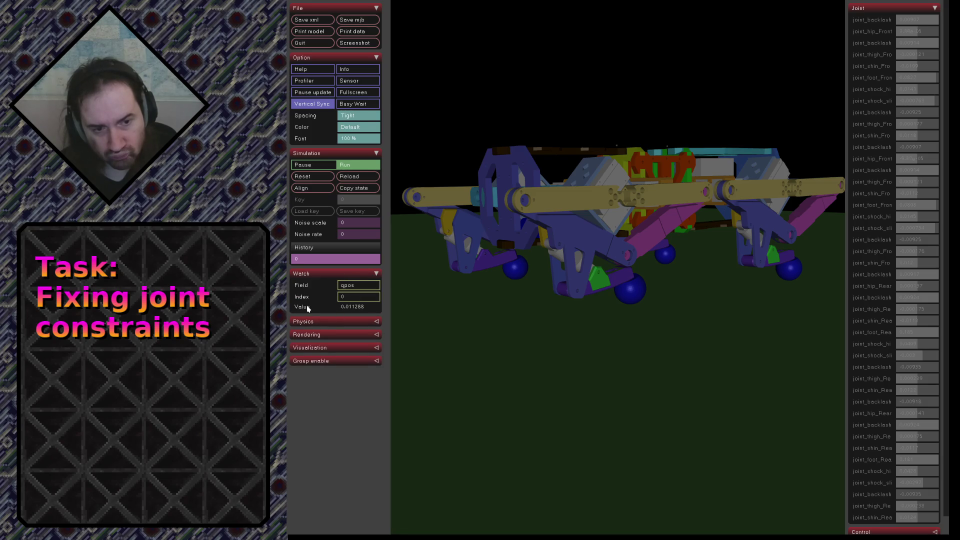
click(319, 363)
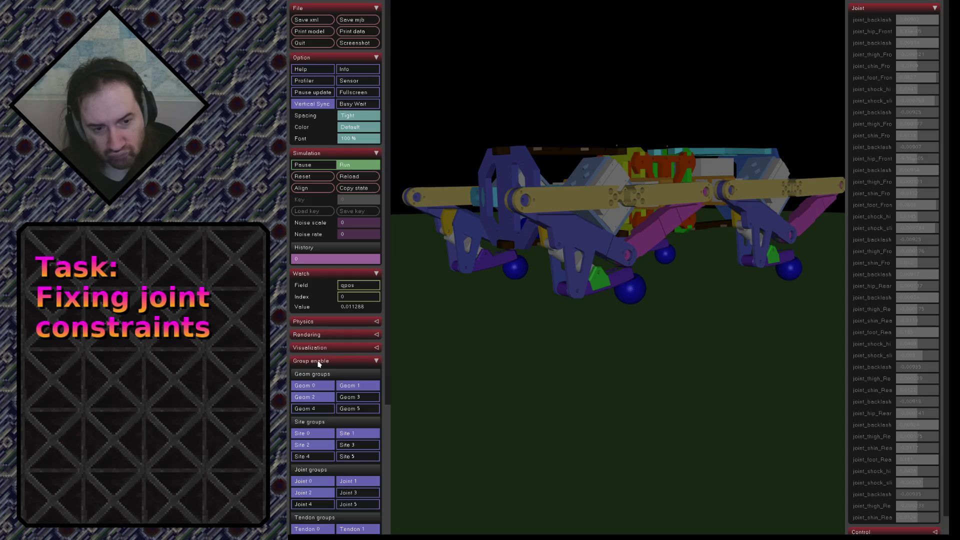
click(316, 350)
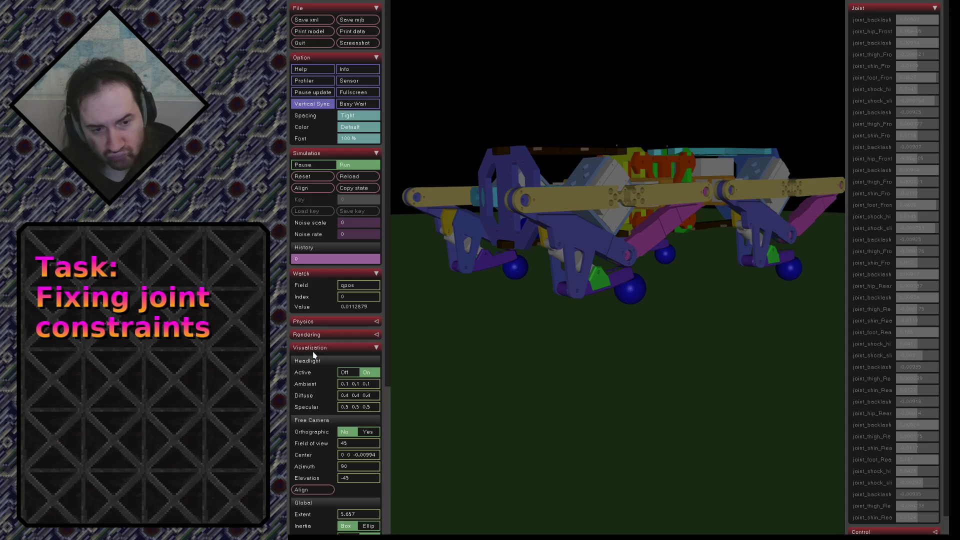
Switch the camera to orthographic projection, look toward the floor, then Align the camera
click(362, 433)
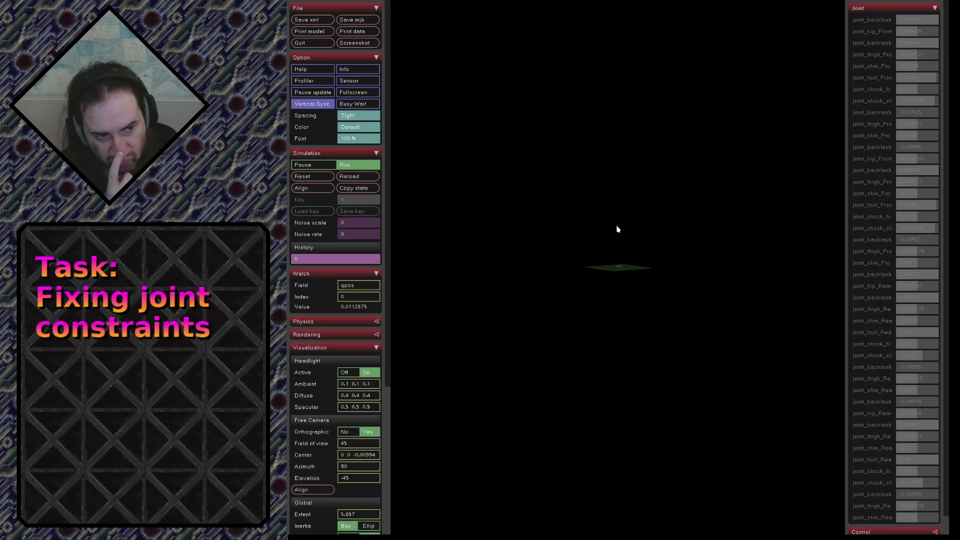
mouse_move(618, 229)
mouse_down()
mouse_move(610, 270)
mouse_move(617, 248)
mouse_up()
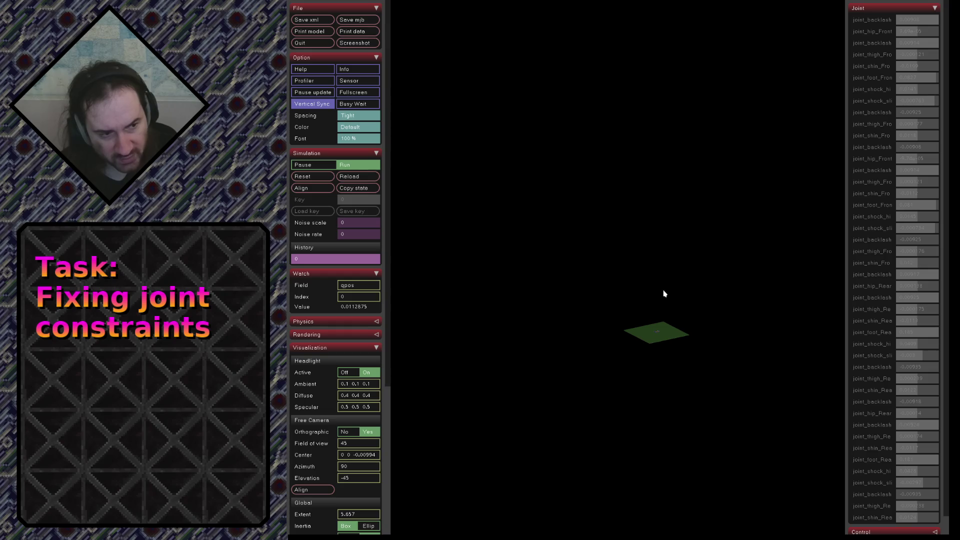
mouse_move(658, 348)
mouse_down()
mouse_move(654, 338)
mouse_move(658, 350)
mouse_up()
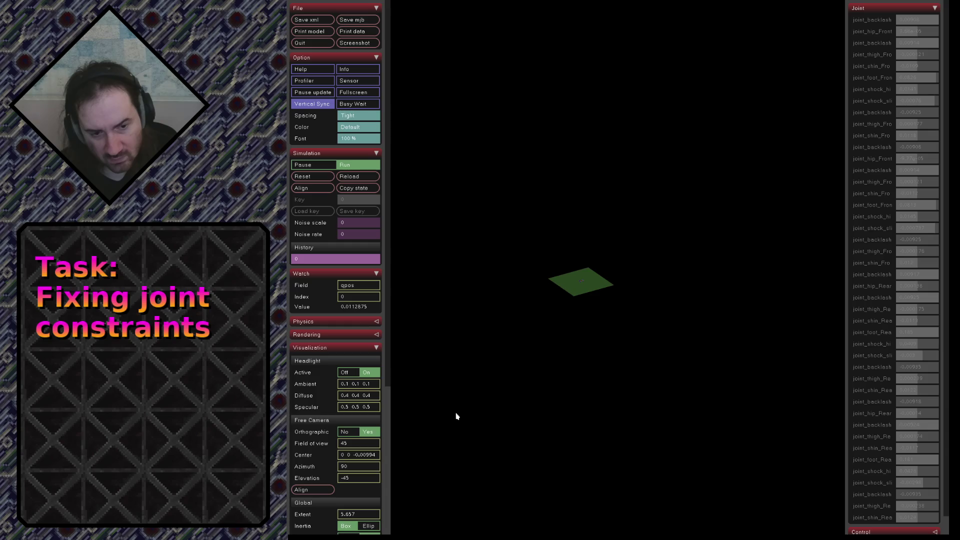
click(308, 489)
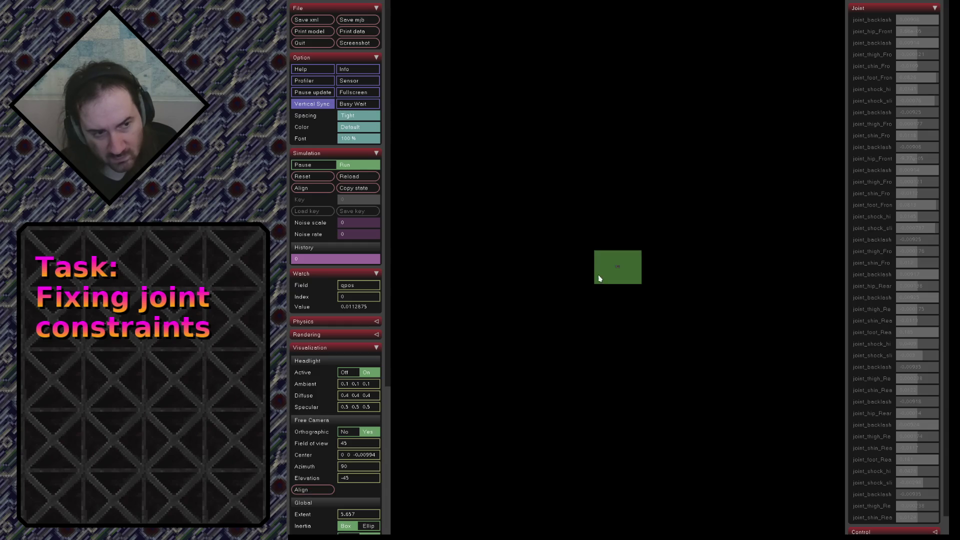
Return the camera to perspective, orbit to a raised frontal view, and collapse Visualization
click(349, 432)
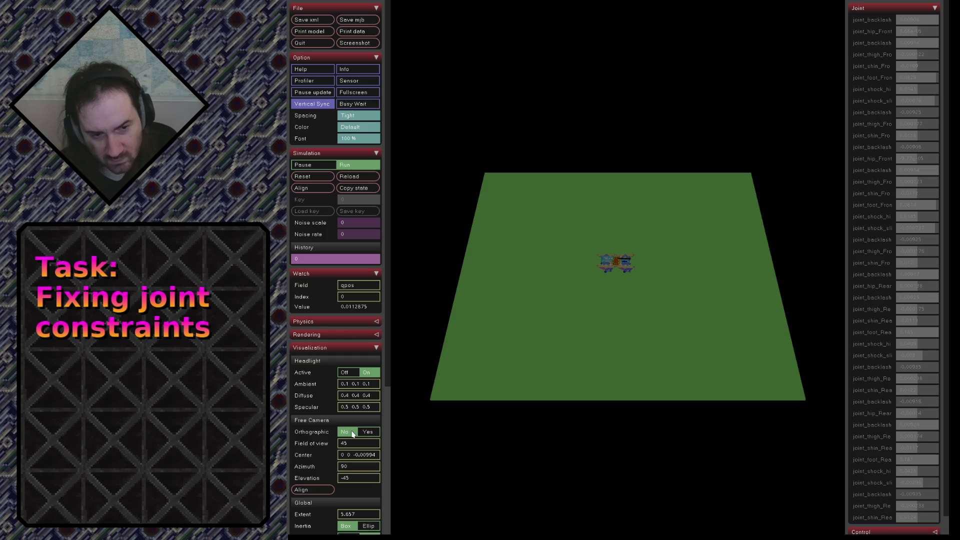
scroll(576, 336, up, 2)
scroll(605, 334, up, 3)
drag(619, 317, 656, 287)
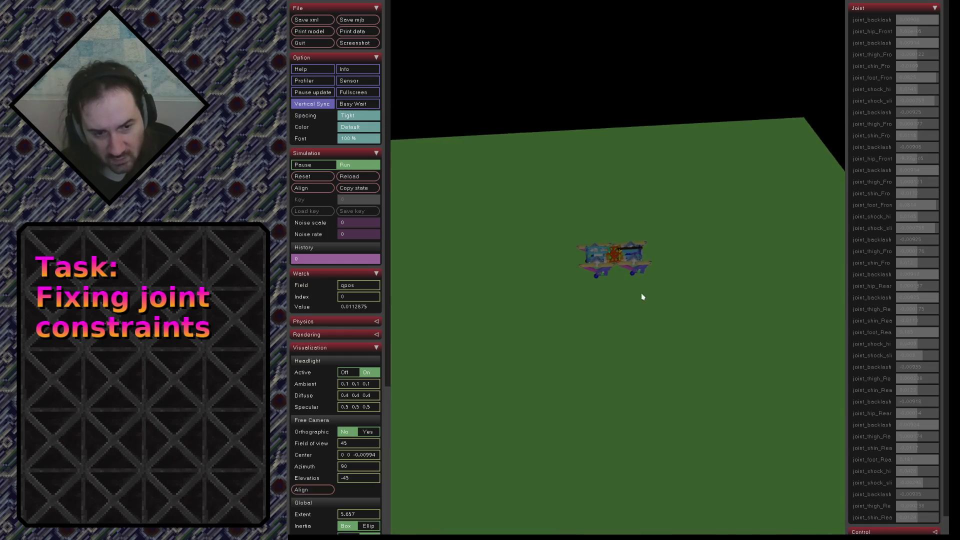
scroll(647, 293, up, 2)
scroll(632, 337, up, 3)
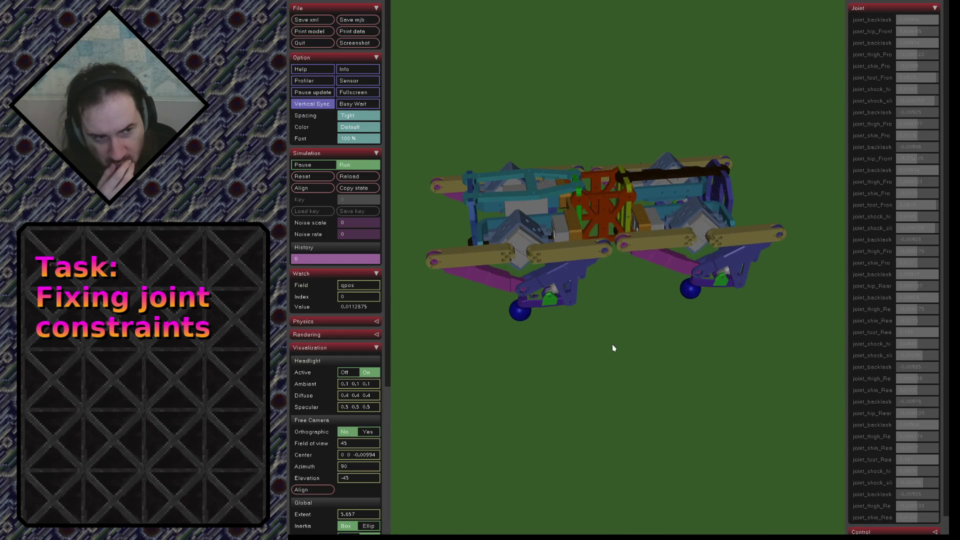
scroll(613, 347, up, 1)
mouse_move(651, 307)
mouse_down()
mouse_move(777, 286)
mouse_move(629, 337)
mouse_up()
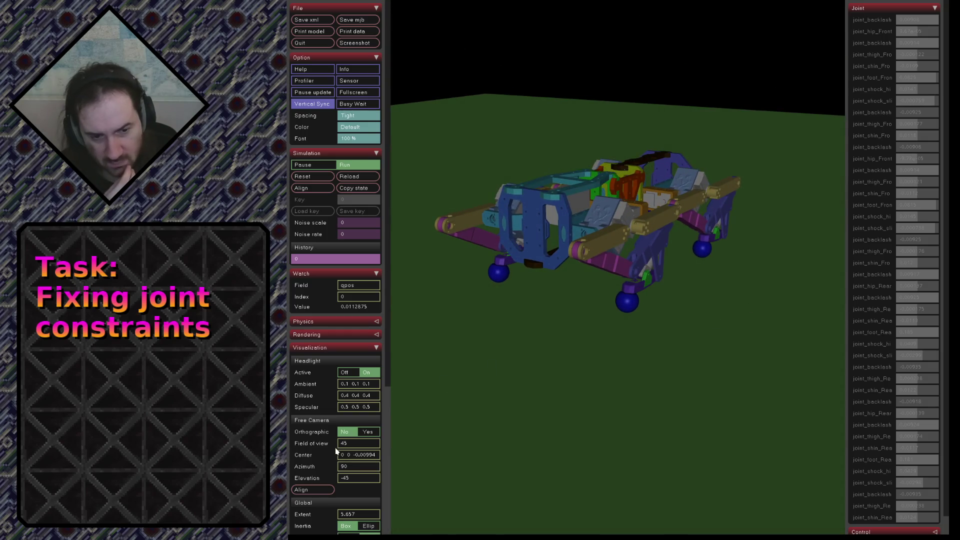
scroll(337, 450, down, 1)
scroll(335, 456, down, 2)
scroll(332, 461, down, 1)
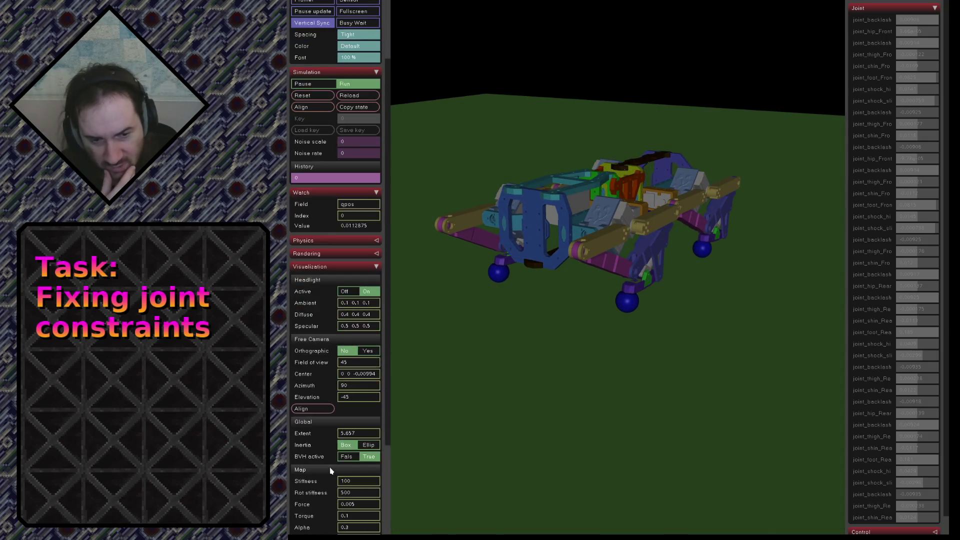
scroll(330, 471, down, 1)
scroll(330, 471, down, 1)
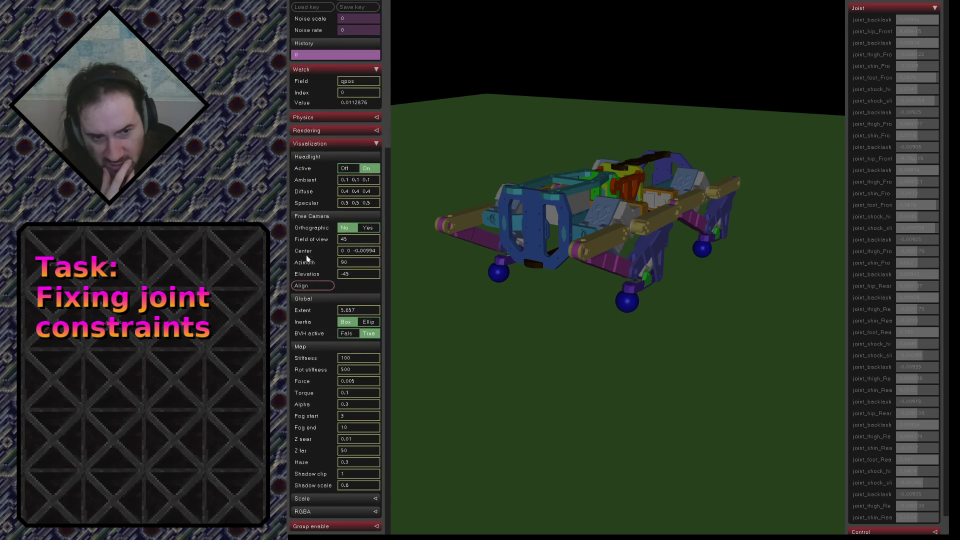
click(326, 143)
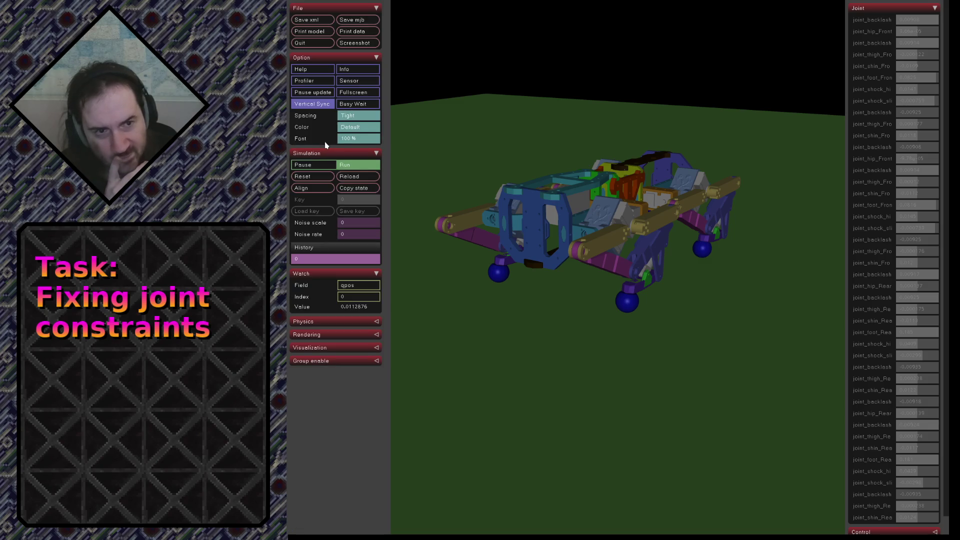
click(346, 71)
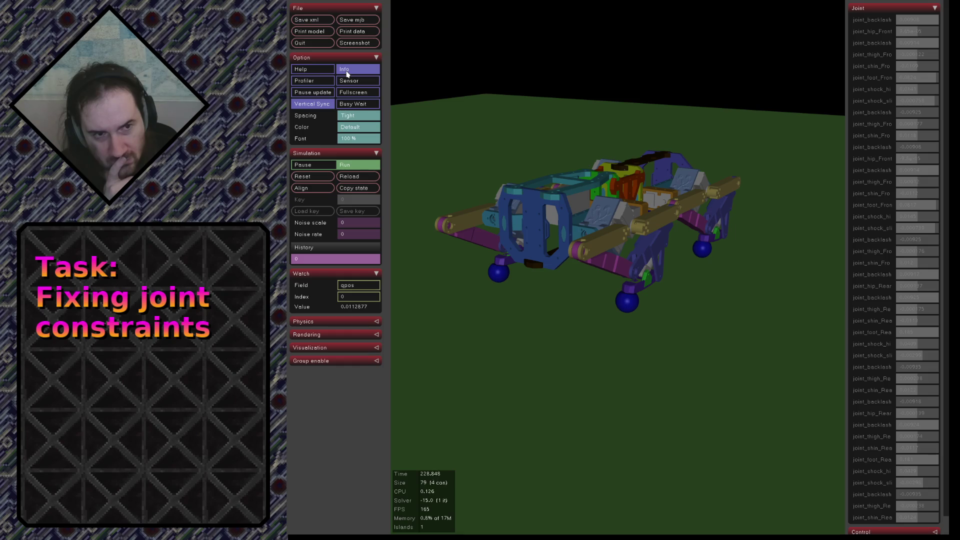
click(347, 73)
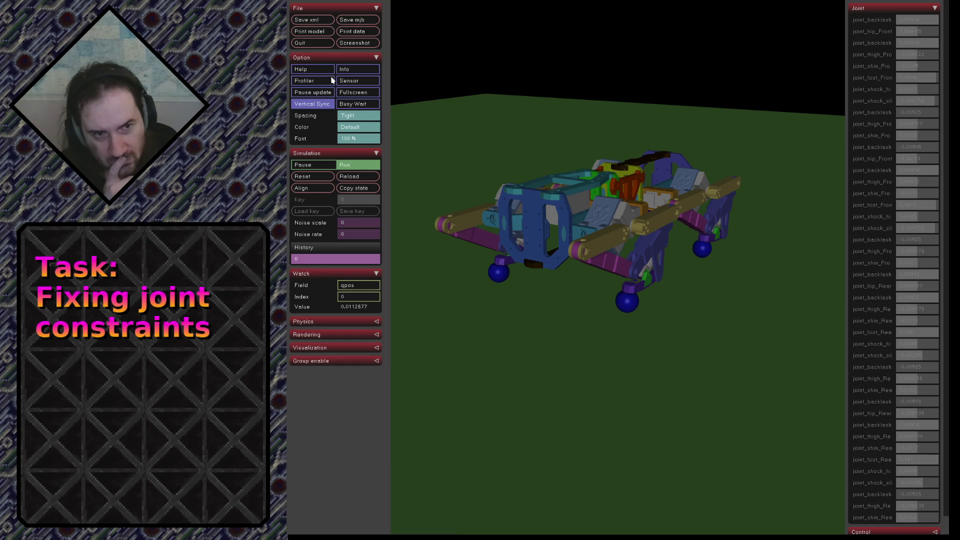
click(329, 81)
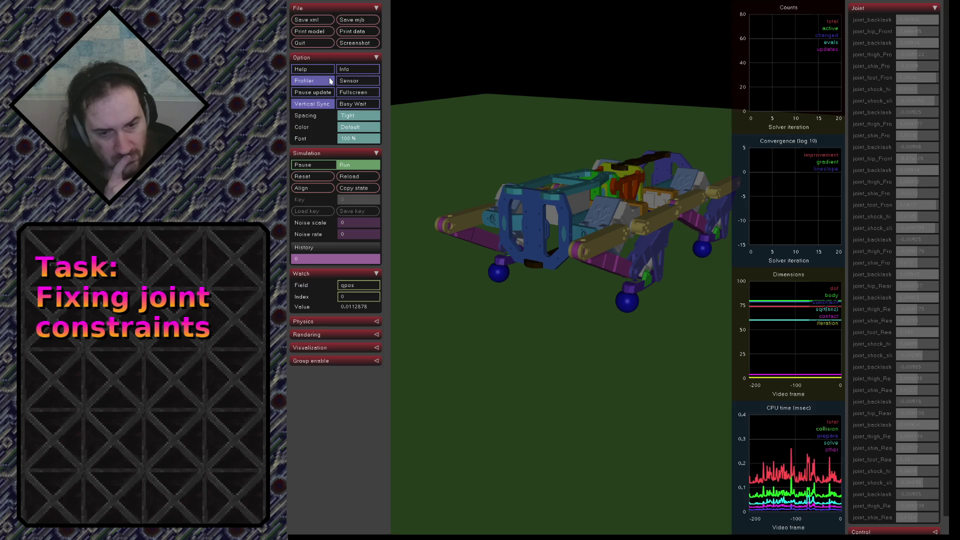
click(329, 80)
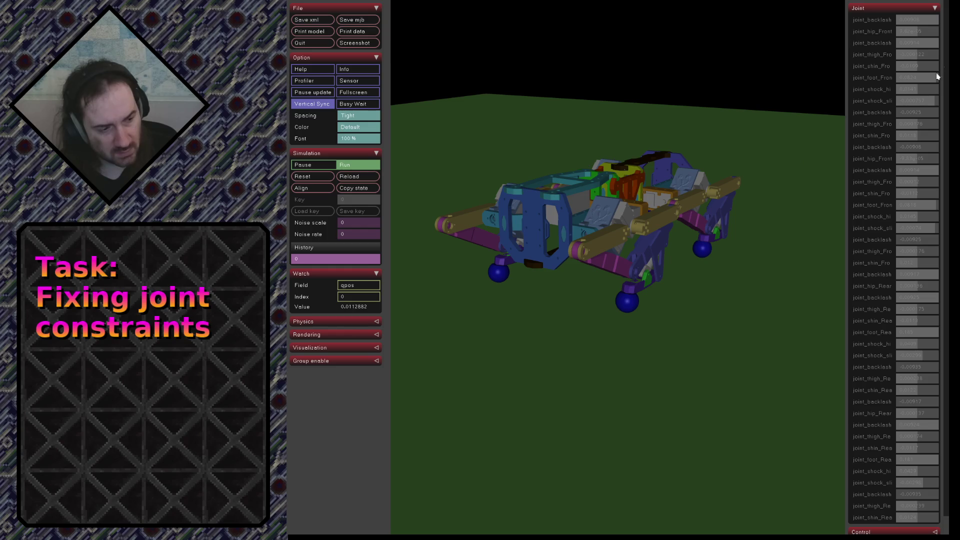
click(892, 9)
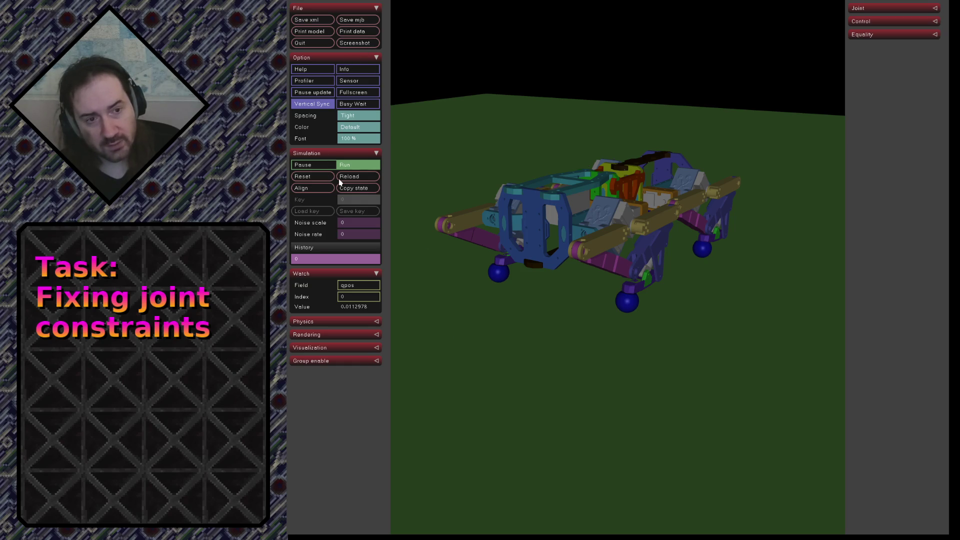
Lower the camera to ground level and orbit in close around the quadruped's legs
drag(606, 224, 548, 170)
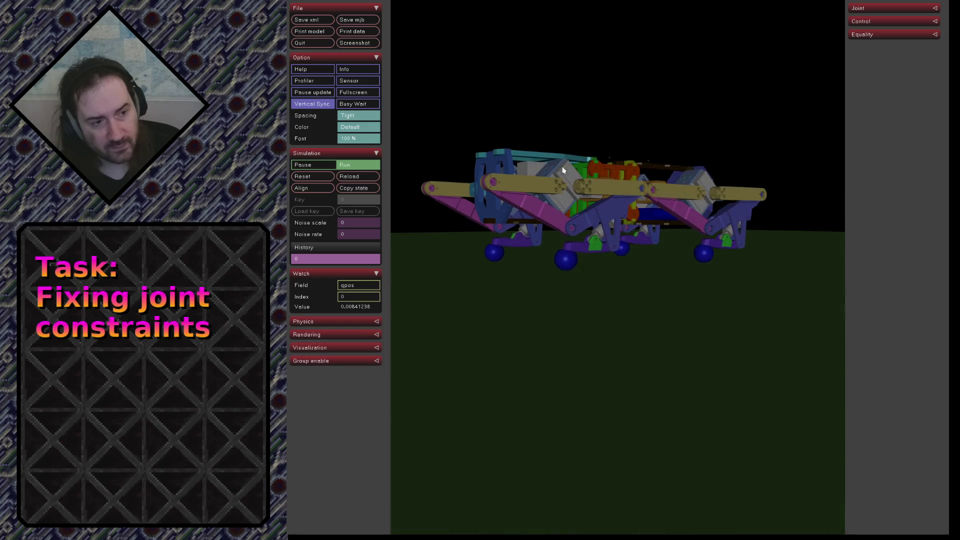
scroll(700, 187, down, 2)
scroll(700, 186, up, 3)
scroll(730, 207, up, 3)
mouse_move(730, 207)
mouse_down()
mouse_move(634, 207)
mouse_move(557, 192)
mouse_up()
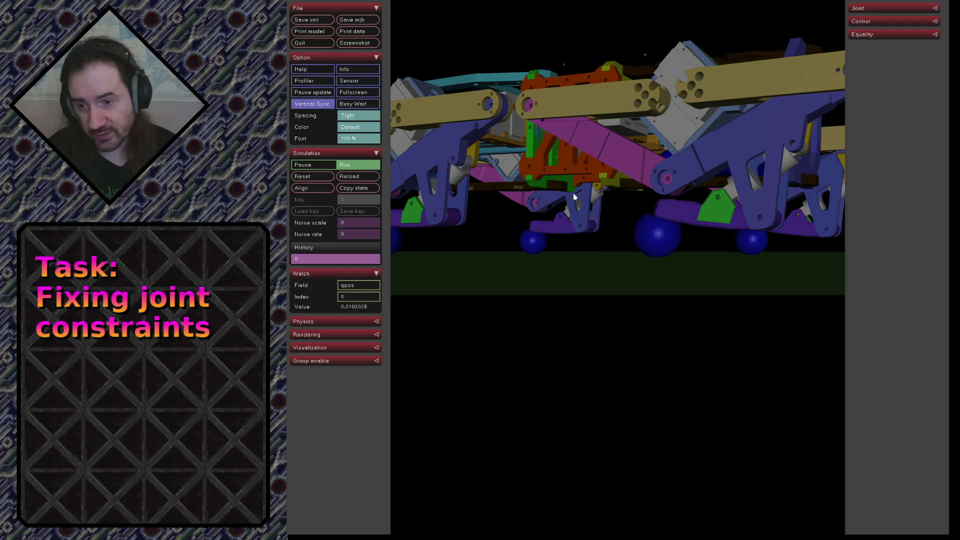
mouse_move(574, 227)
mouse_down()
mouse_move(696, 250)
mouse_move(616, 232)
mouse_move(604, 213)
mouse_up()
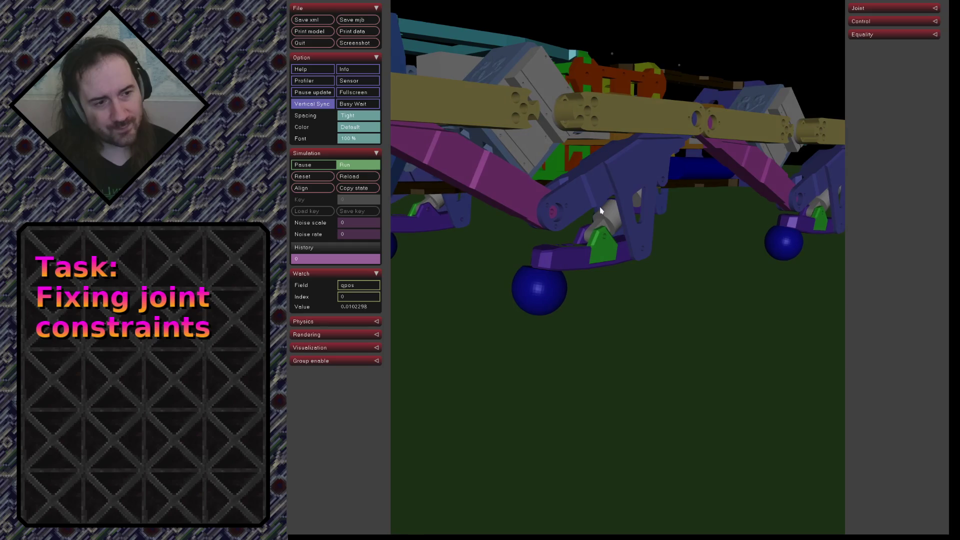
Select and pull the purple foot link and the left yellow cylinder to perturb the robot
double_click(583, 196)
double_click(561, 268)
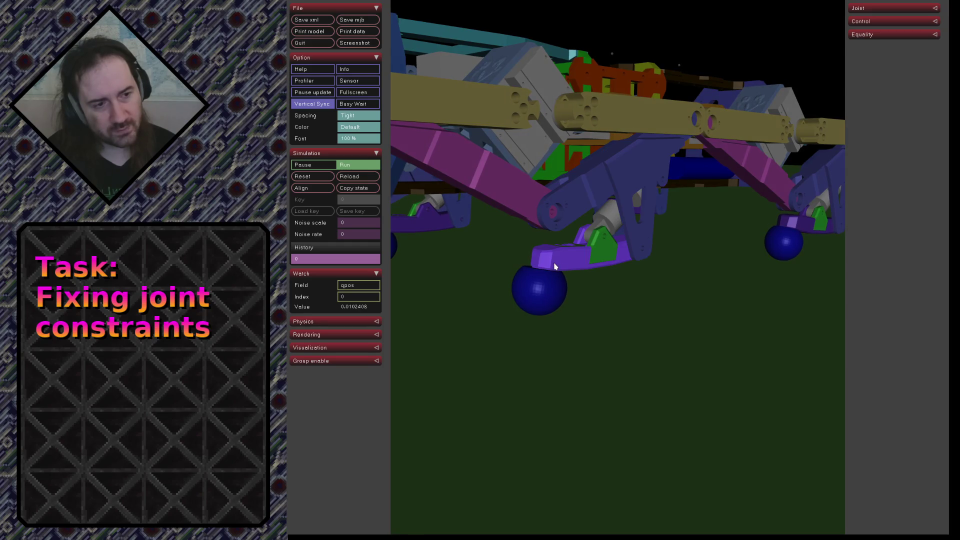
mouse_move(554, 266)
ctrl+right_down()
mouse_move(538, 163)
mouse_move(550, 6)
mouse_move(641, 217)
ctrl+right_up()
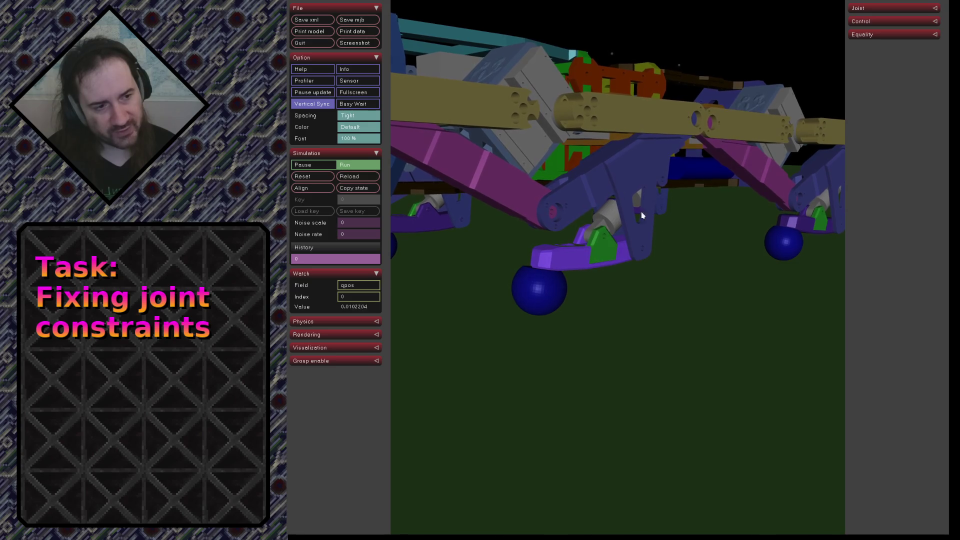
double_click(507, 106)
mouse_move(507, 106)
ctrl+right_down()
mouse_move(491, 136)
mouse_move(494, 187)
mouse_move(477, 177)
ctrl+right_up()
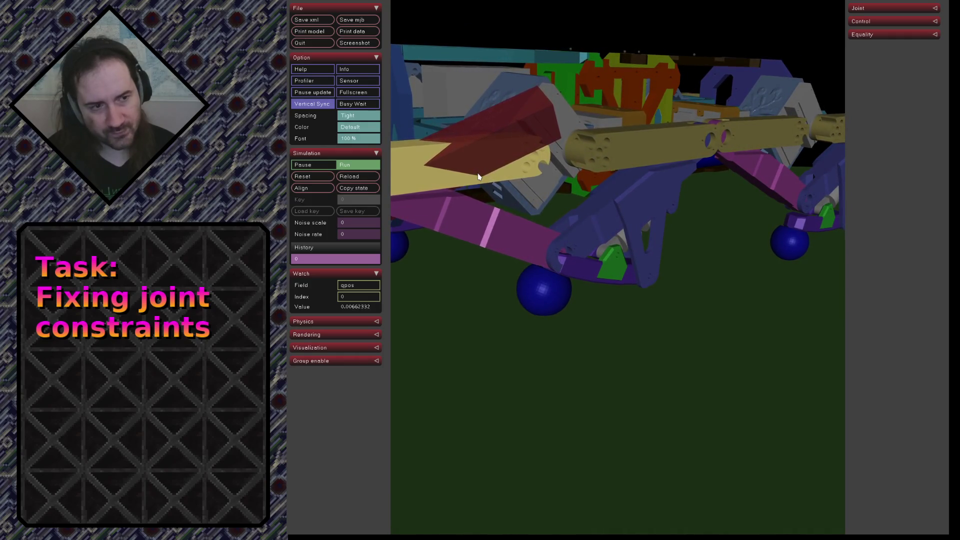
ctrl+right_drag(478, 176, 478, 173)
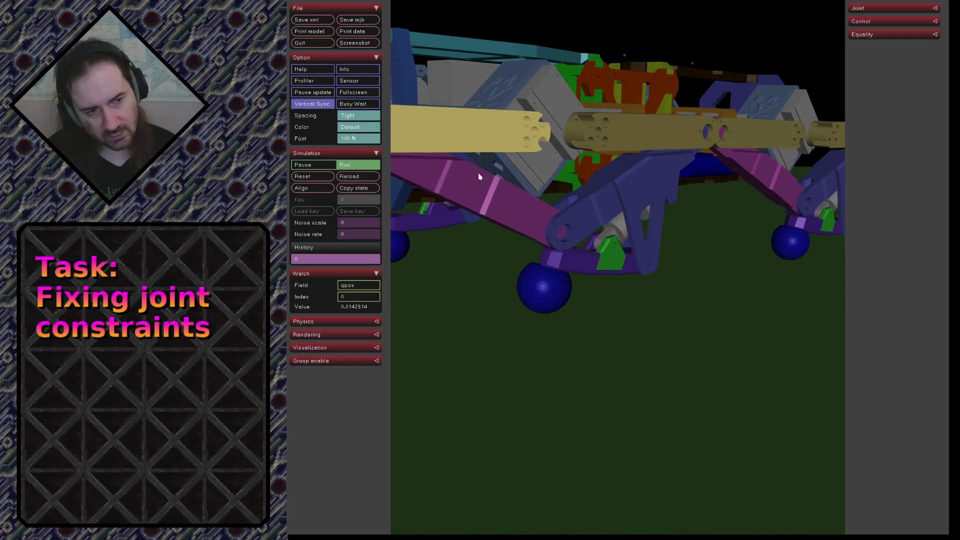
mouse_move(623, 270)
mouse_down()
mouse_move(718, 260)
mouse_move(815, 272)
mouse_move(538, 259)
mouse_move(653, 250)
mouse_move(537, 252)
mouse_move(623, 261)
mouse_up()
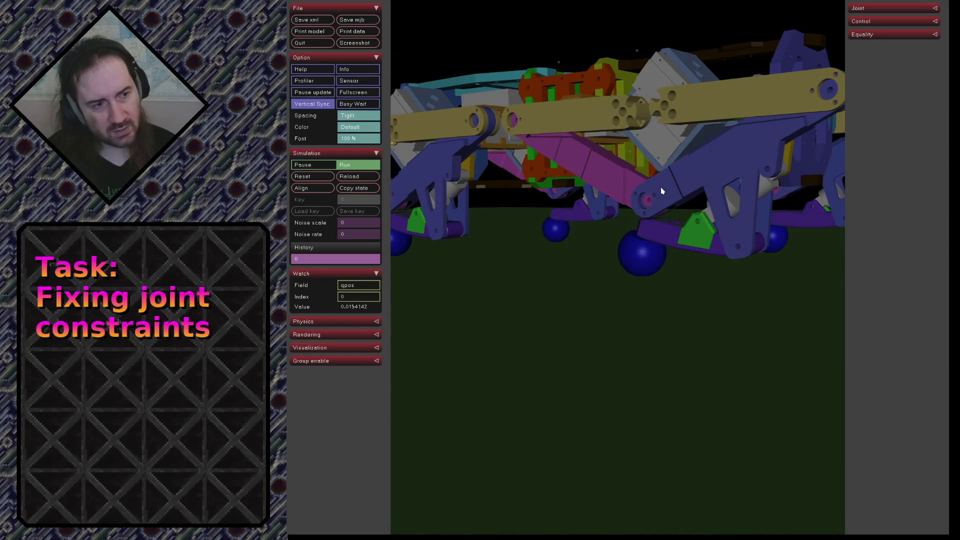
Select each yellow arm in turn and push it to test how the robot reacts
double_click(617, 126)
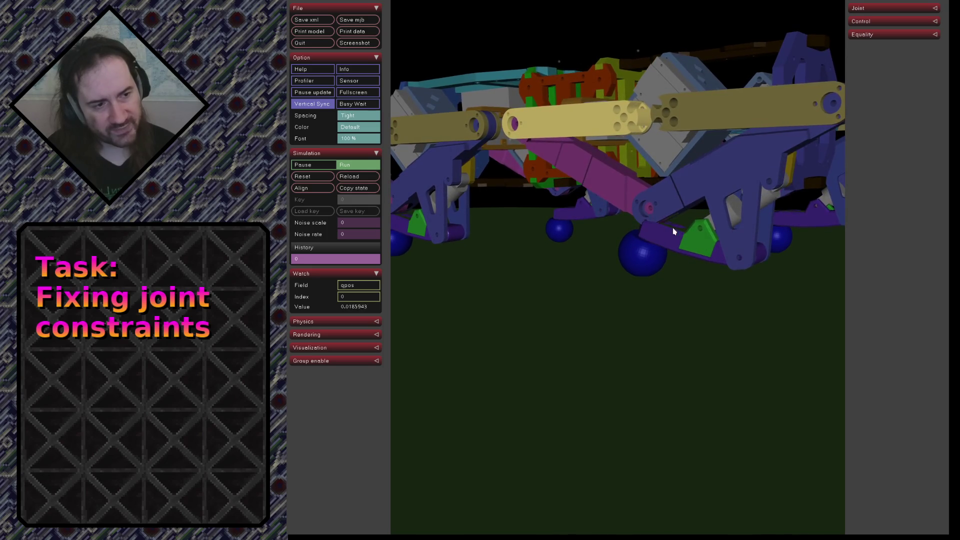
mouse_move(470, 214)
mouse_down()
mouse_move(522, 234)
mouse_move(683, 233)
mouse_up()
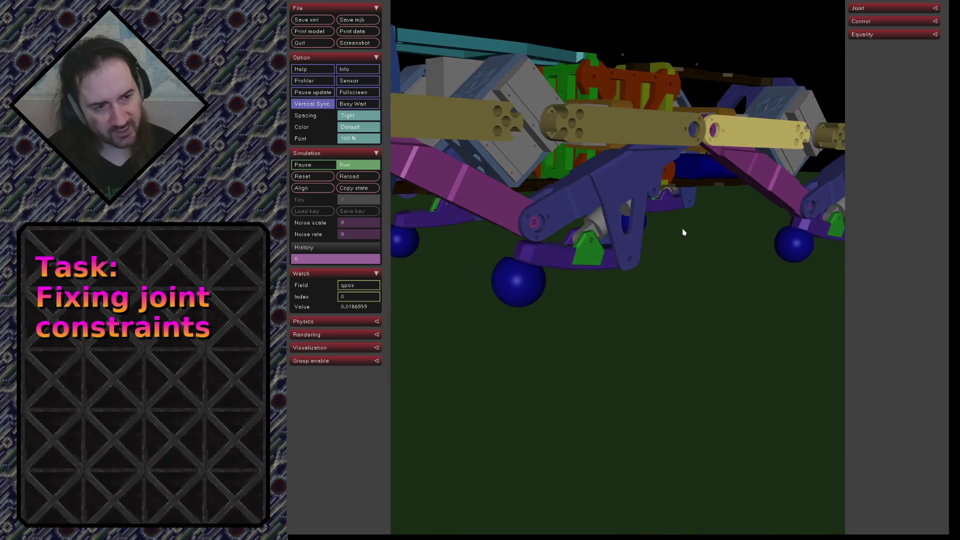
ctrl+right_drag(576, 125, 546, 190)
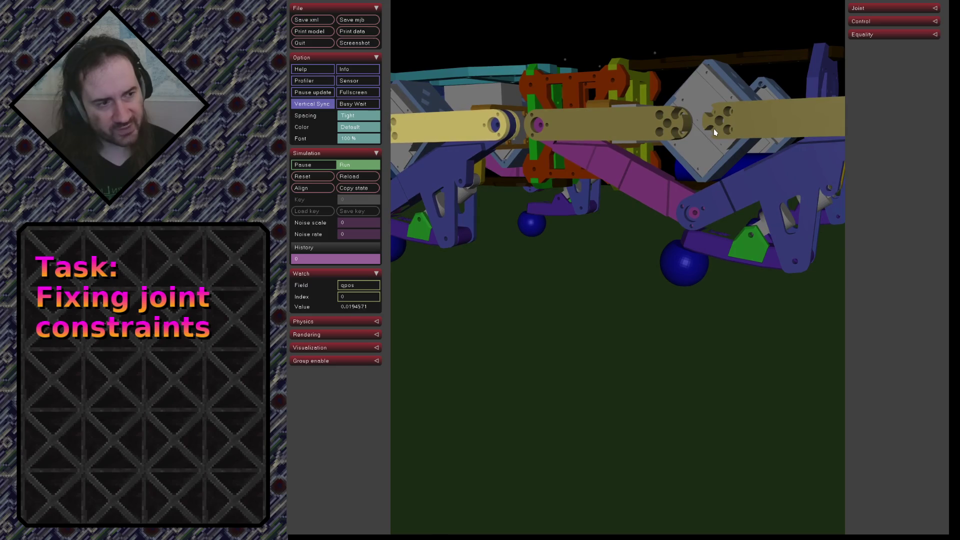
double_click(713, 128)
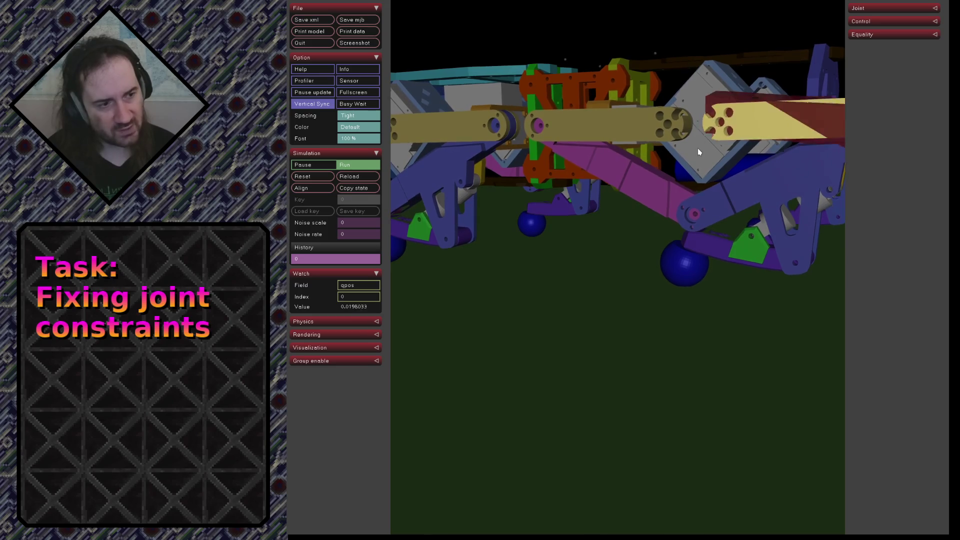
ctrl+right_drag(699, 145, 679, 182)
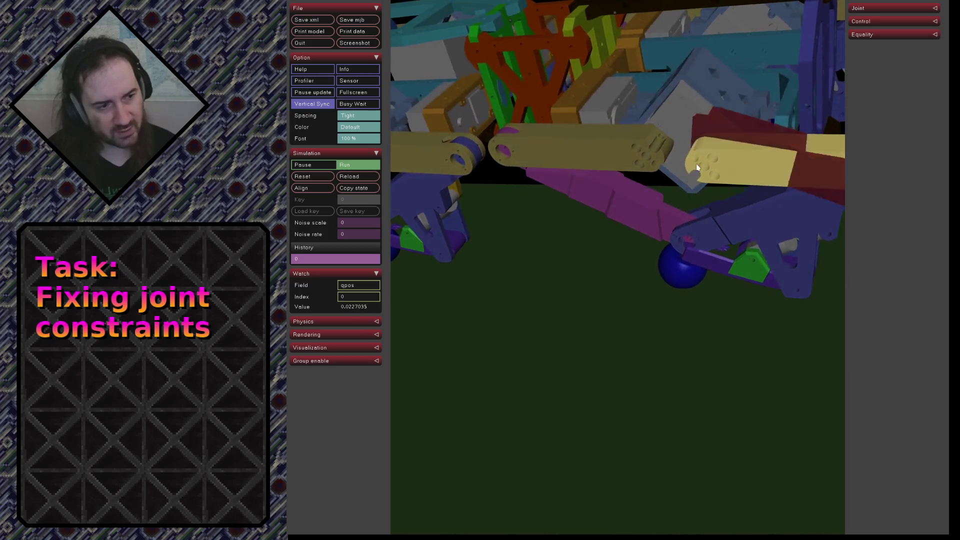
mouse_move(692, 160)
mouse_down()
mouse_move(557, 225)
mouse_move(731, 219)
mouse_move(563, 173)
mouse_up()
double_click(508, 89)
ctrl+right_drag(501, 83, 454, 150)
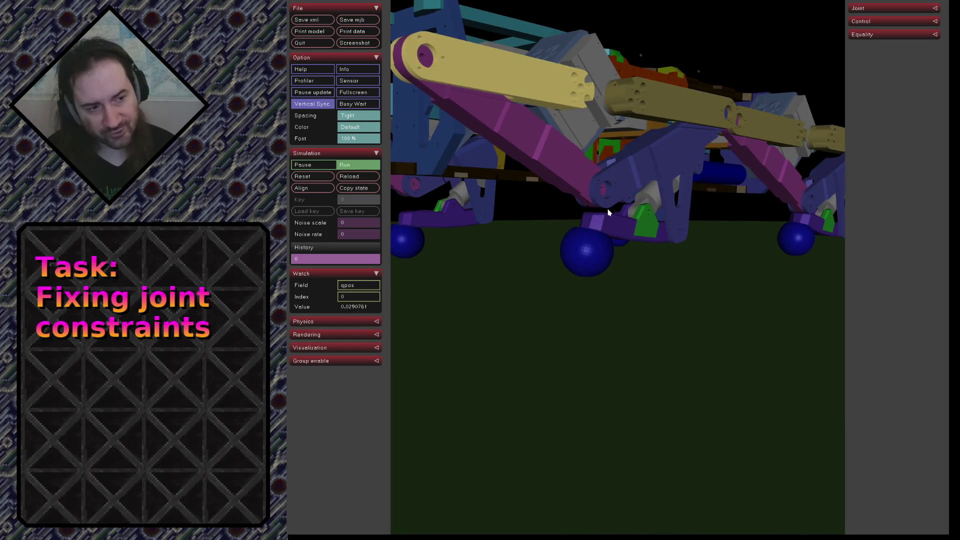
Orbit in close on one leg's bracket and foot, then collapse the Watch readout
drag(655, 218, 471, 241)
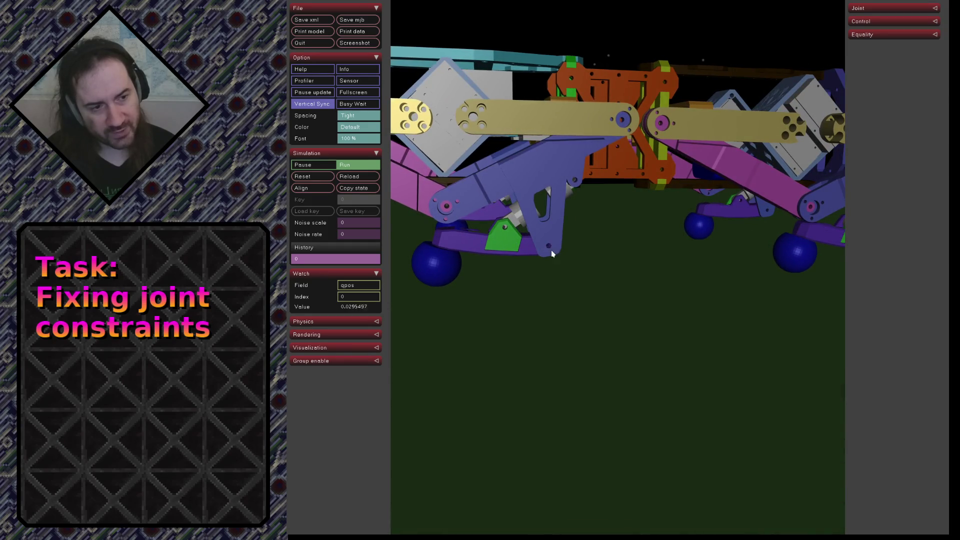
scroll(550, 254, up, 3)
scroll(525, 229, up, 3)
scroll(514, 223, up, 2)
mouse_move(471, 194)
mouse_down()
mouse_move(508, 172)
mouse_move(517, 195)
mouse_up()
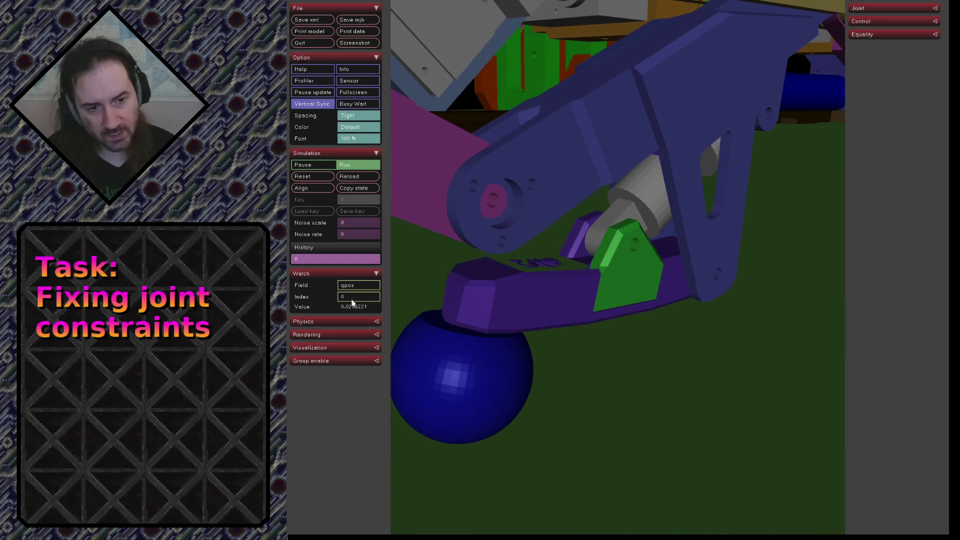
click(314, 274)
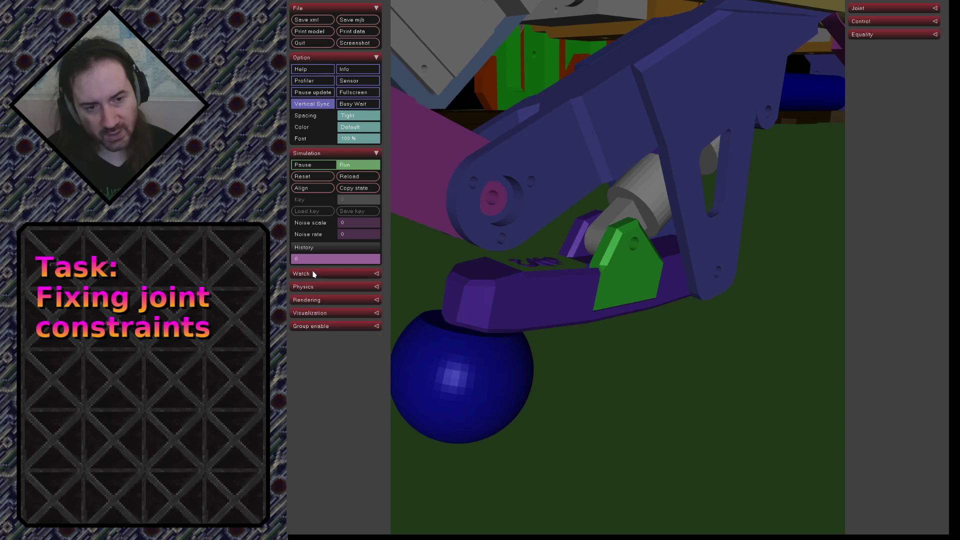
Glance through Visualization, collapse it, and expand the Physics settings section
click(308, 314)
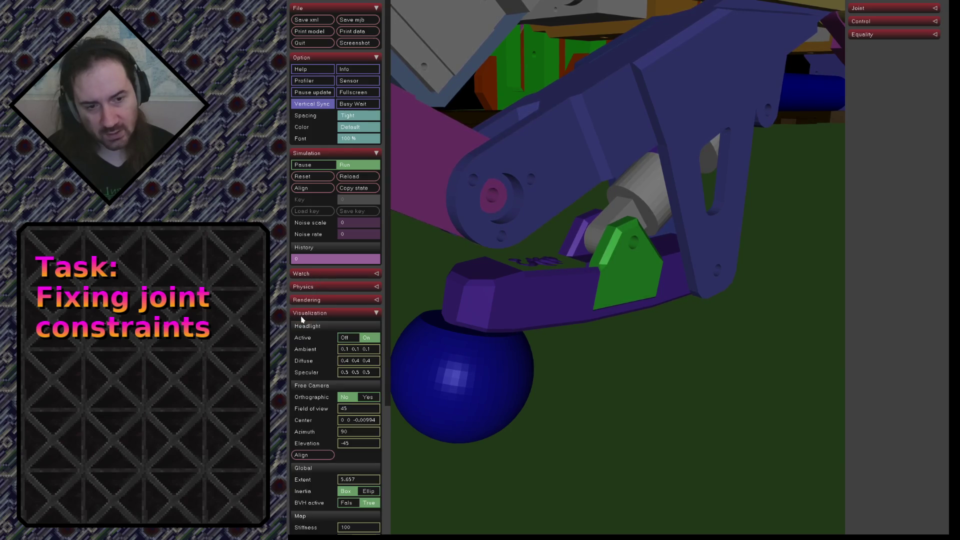
scroll(300, 321, down, 3)
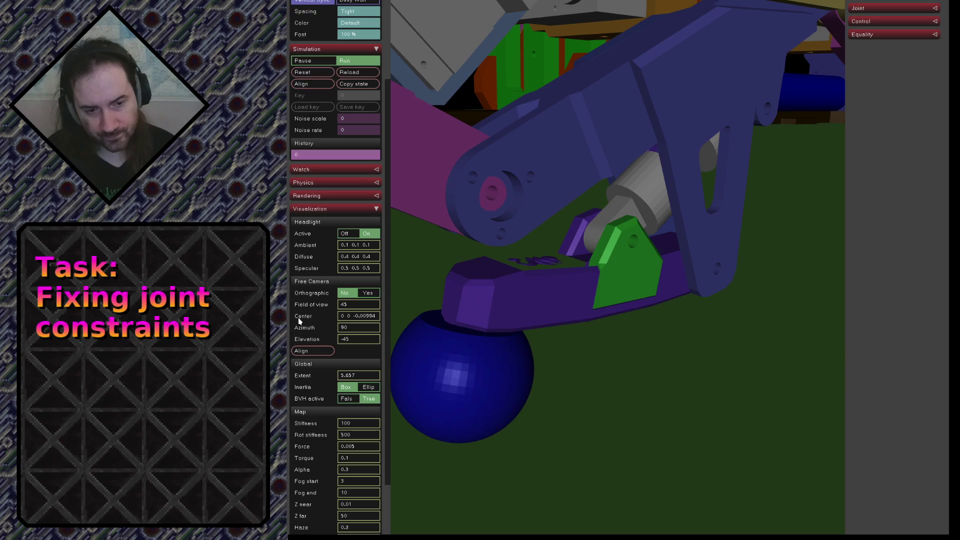
click(312, 210)
click(308, 276)
click(311, 287)
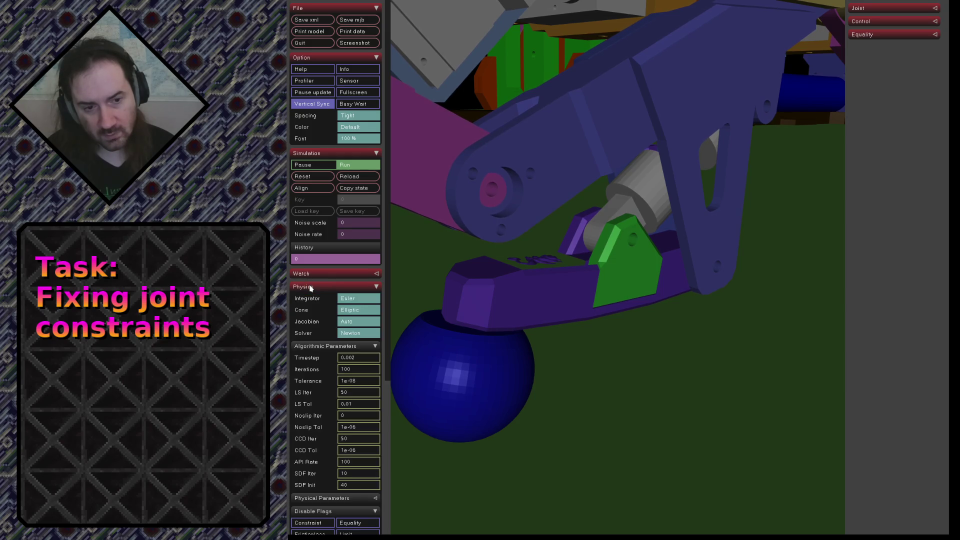
scroll(312, 287, down, 2)
scroll(311, 286, down, 1)
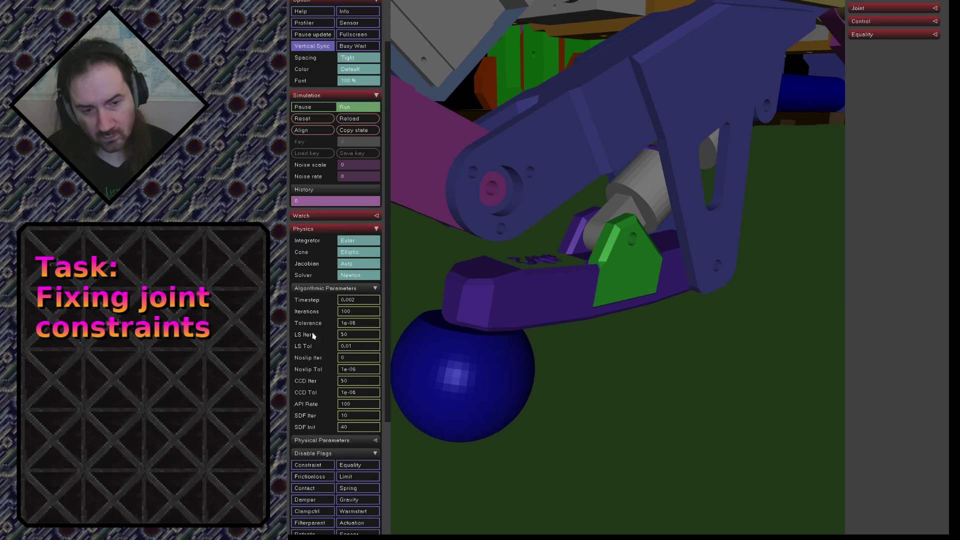
Expand Physical Parameters, briefly edit Gravity and restore it to 0 0 -9.81
click(327, 440)
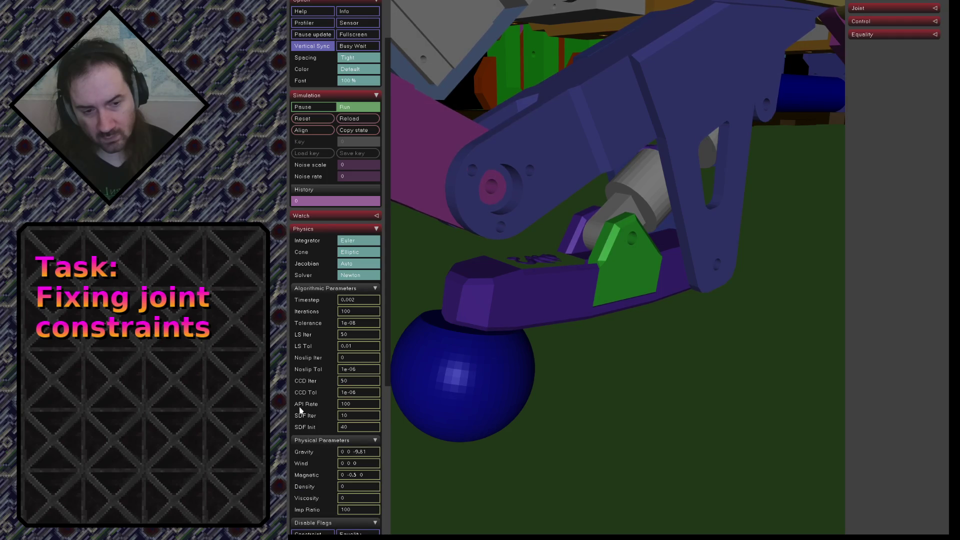
scroll(299, 409, down, 2)
scroll(297, 420, down, 2)
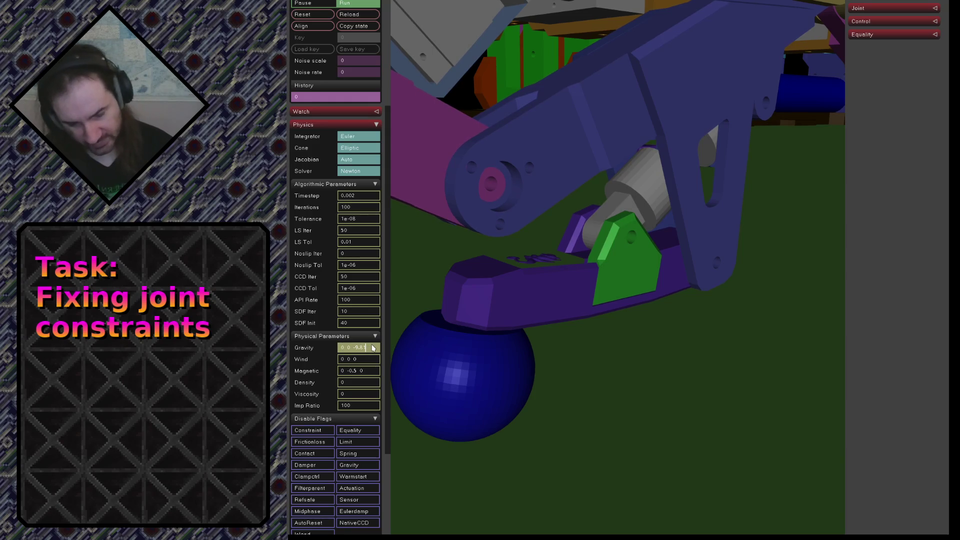
key(Return)
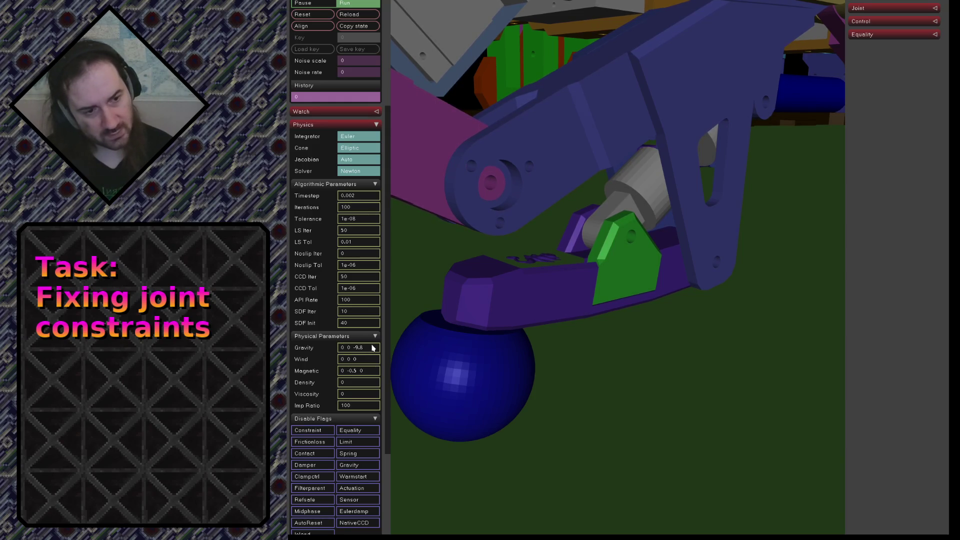
click(370, 349)
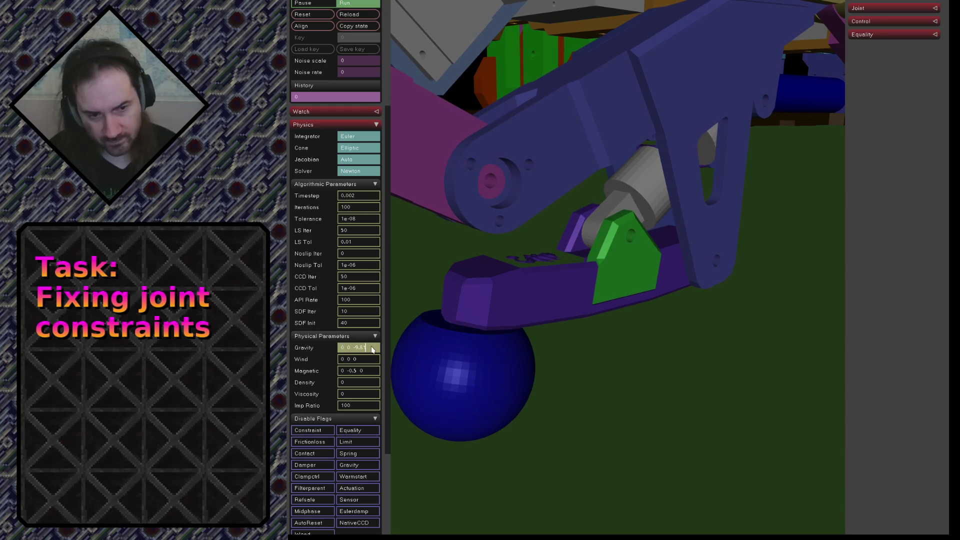
key(Return)
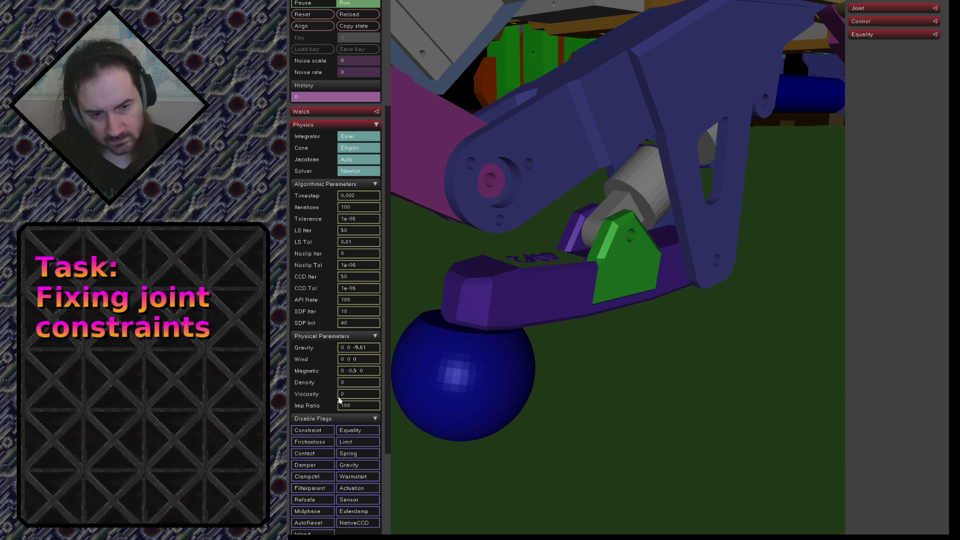
scroll(319, 407, down, 1)
drag(545, 346, 606, 325)
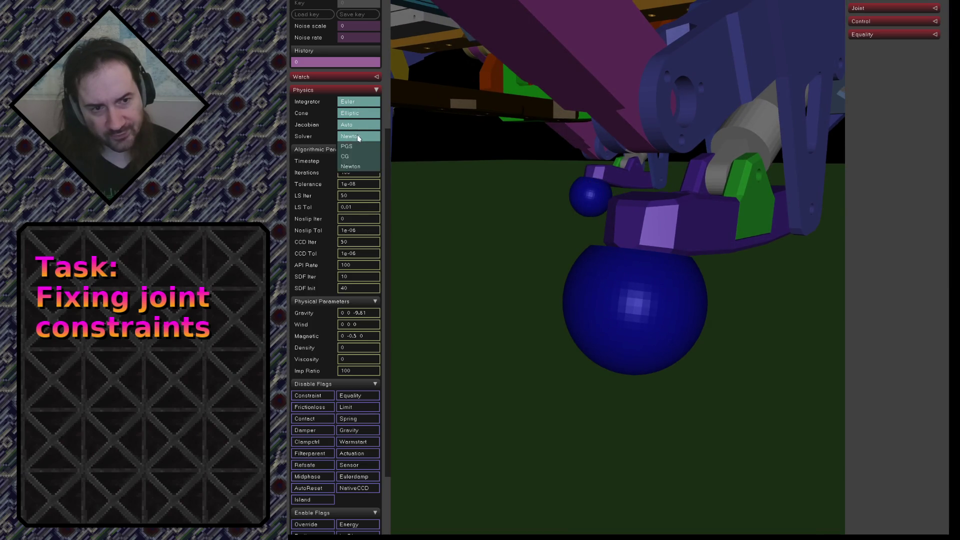
Try the implicit integrator, reload the model so it reverts to Euler, then select the blue leg arm
click(355, 107)
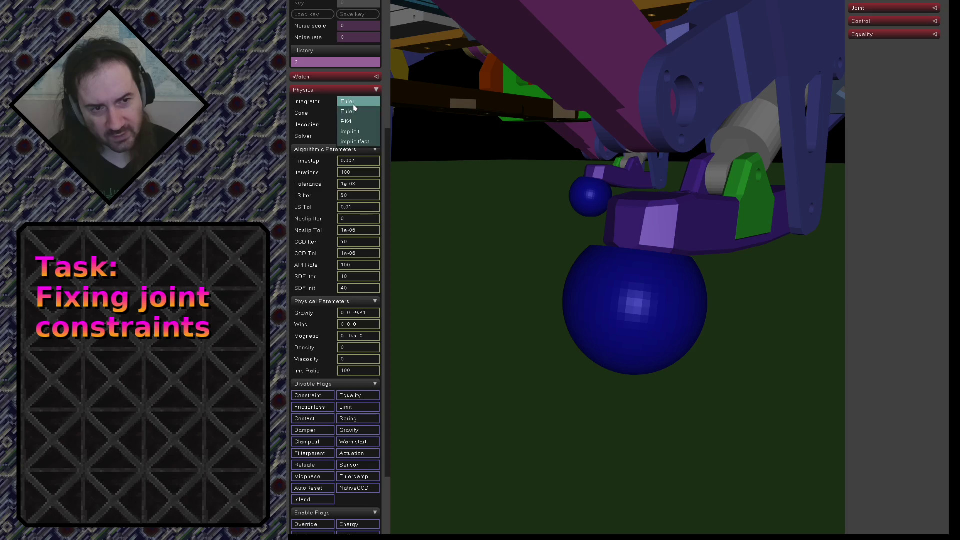
click(352, 133)
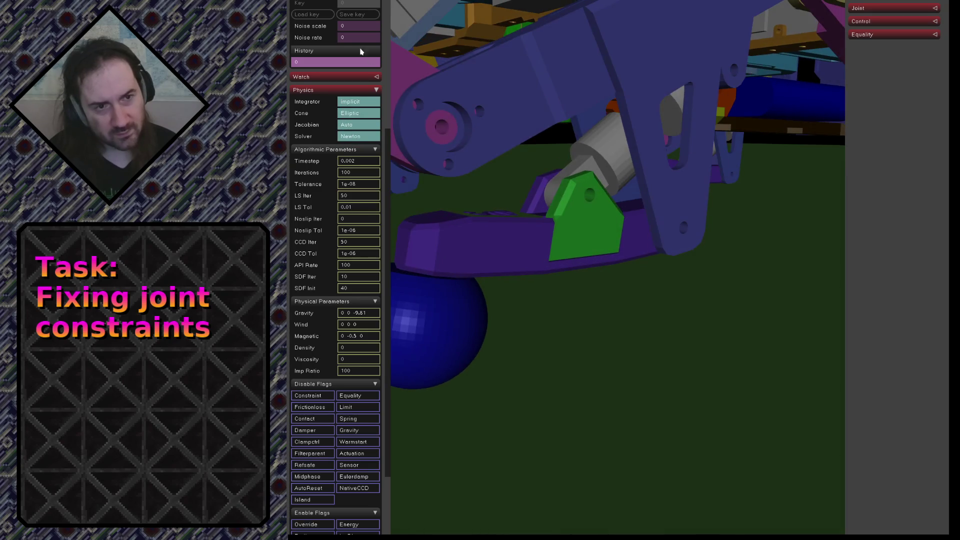
scroll(352, 83, up, 3)
click(360, 74)
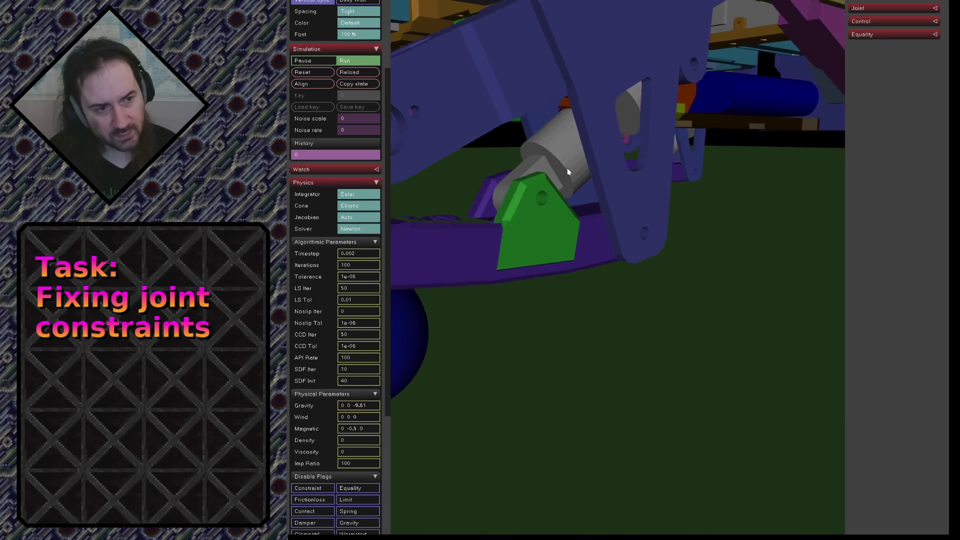
double_click(595, 88)
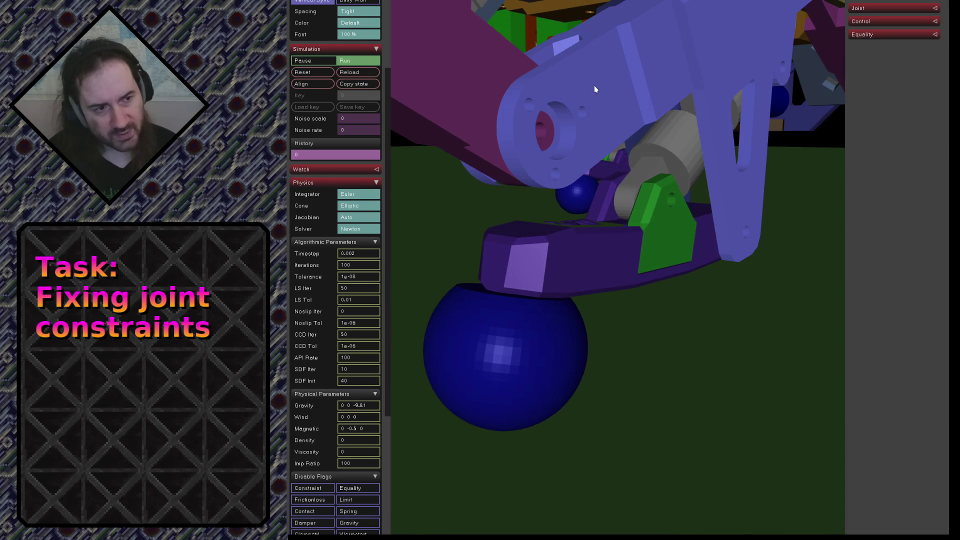
Tug the selected blue arm to test its joint limits and collapse the Physics settings
mouse_move(590, 96)
ctrl+right_down()
mouse_move(600, 391)
mouse_move(573, 58)
ctrl+right_up()
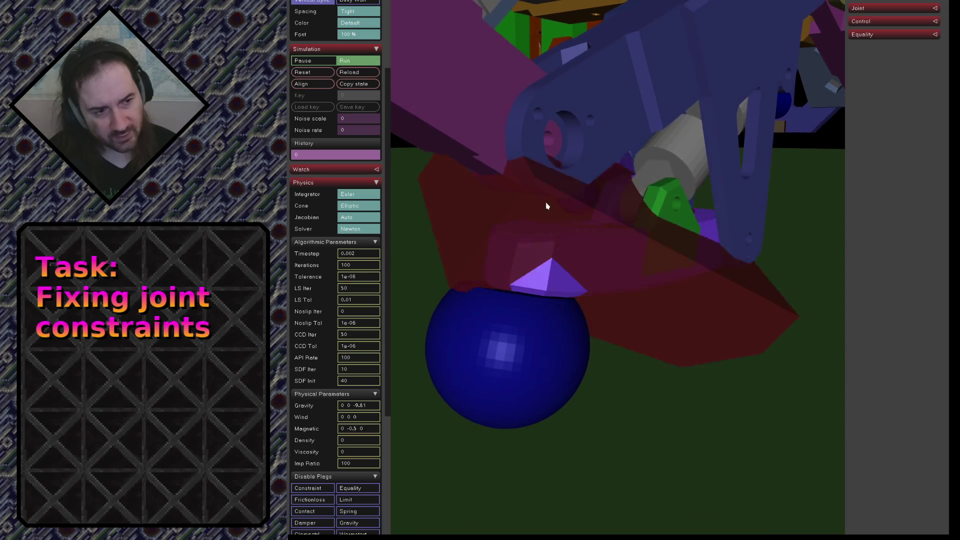
scroll(600, 120, down, 3)
scroll(616, 105, down, 3)
scroll(608, 140, down, 3)
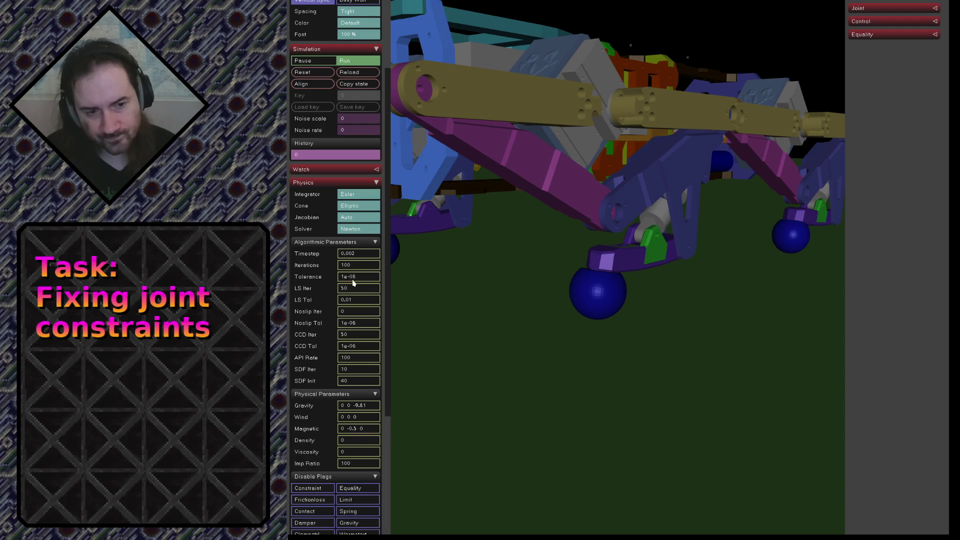
click(307, 185)
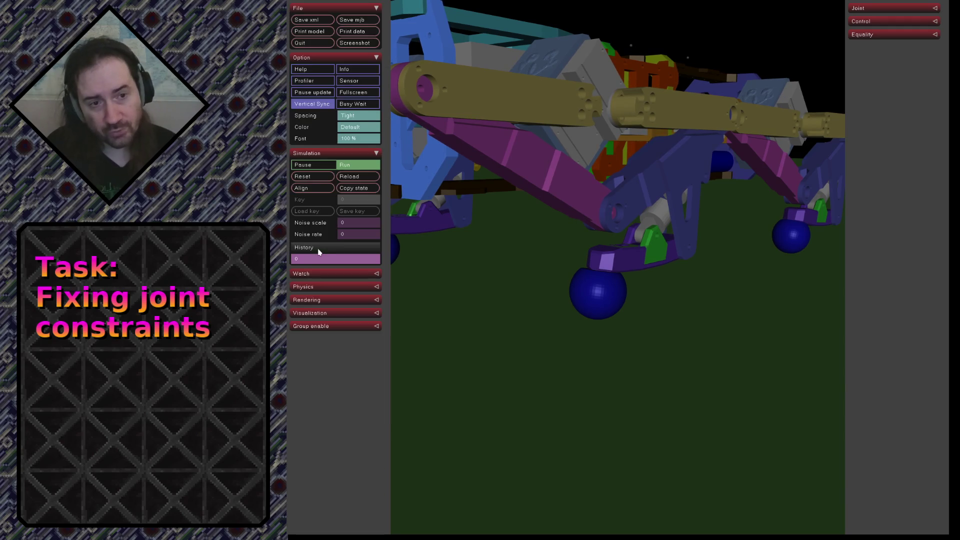
drag(663, 299, 391, 281)
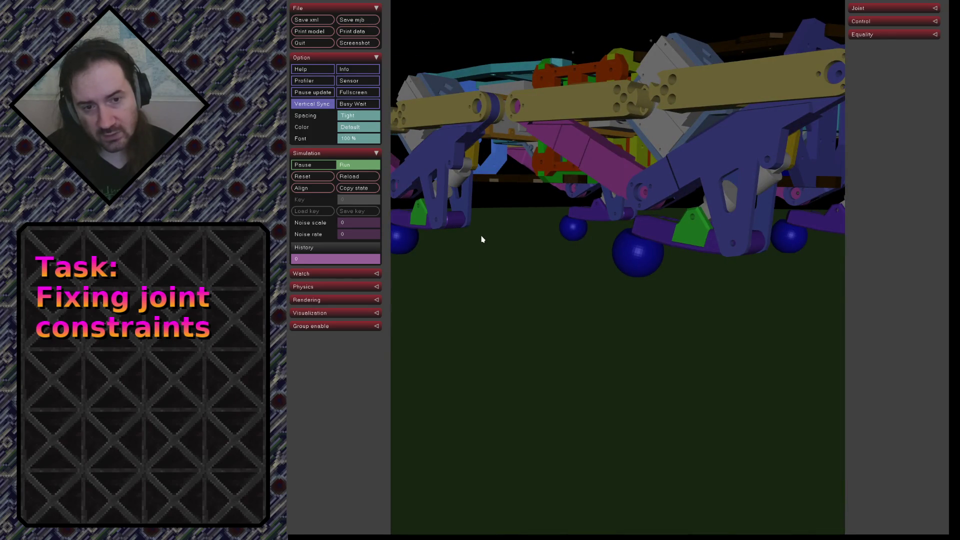
drag(484, 239, 638, 245)
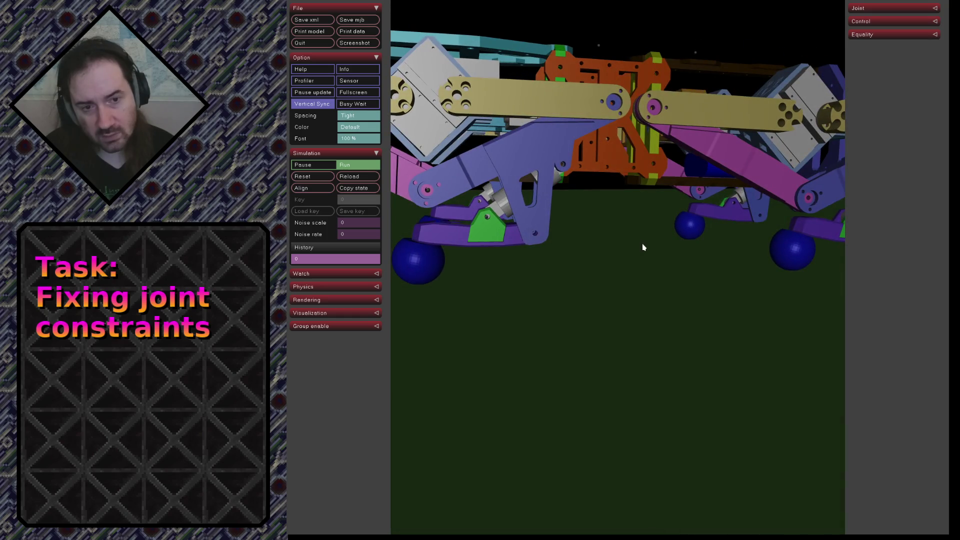
Orbit the camera around the running quadruped to view it from several sides and above
mouse_move(484, 216)
mouse_down()
mouse_move(508, 199)
mouse_move(607, 226)
mouse_move(657, 253)
mouse_move(670, 285)
mouse_move(731, 307)
mouse_move(622, 228)
mouse_move(617, 272)
mouse_move(590, 242)
mouse_move(615, 219)
mouse_up()
mouse_move(715, 261)
mouse_down()
mouse_move(713, 229)
mouse_move(716, 241)
mouse_move(791, 280)
mouse_move(718, 292)
mouse_up()
scroll(791, 279, up, 3)
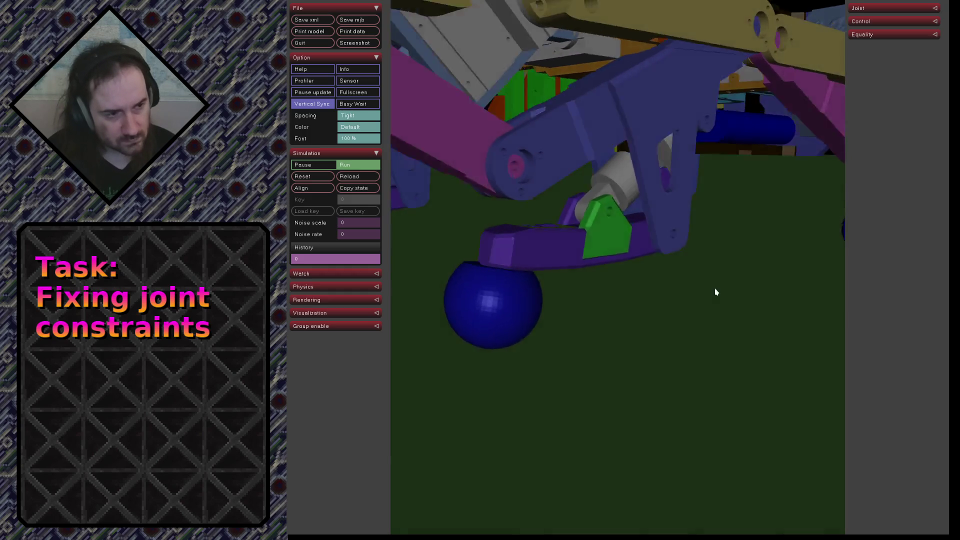
scroll(718, 292, down, 3)
scroll(654, 286, down, 2)
scroll(679, 278, down, 2)
scroll(682, 285, down, 3)
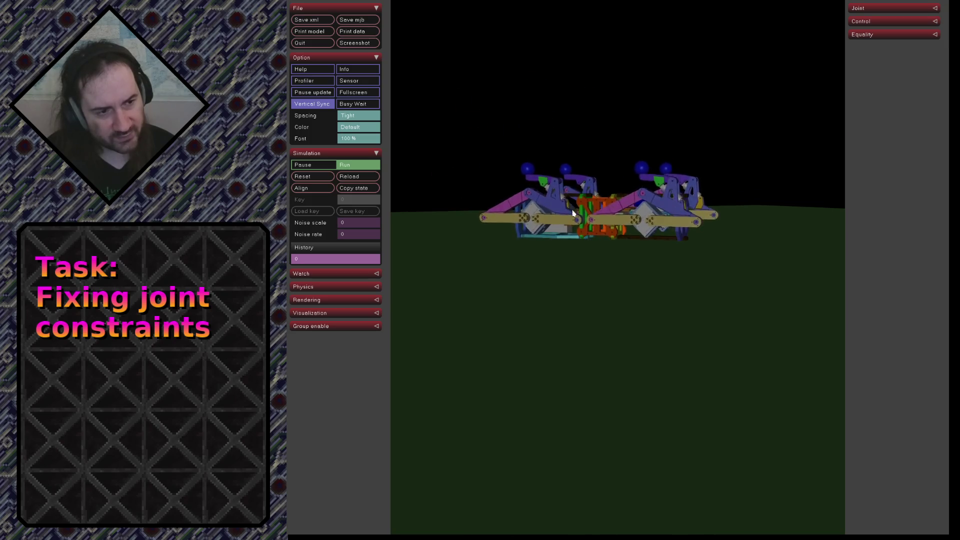
scroll(621, 369, up, 3)
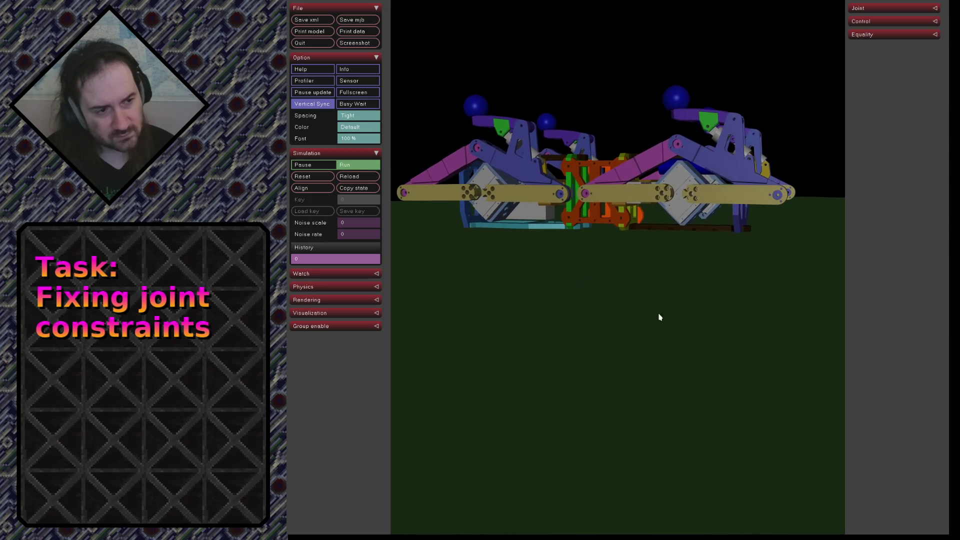
scroll(656, 343, down, 2)
scroll(645, 334, down, 2)
drag(688, 337, 661, 382)
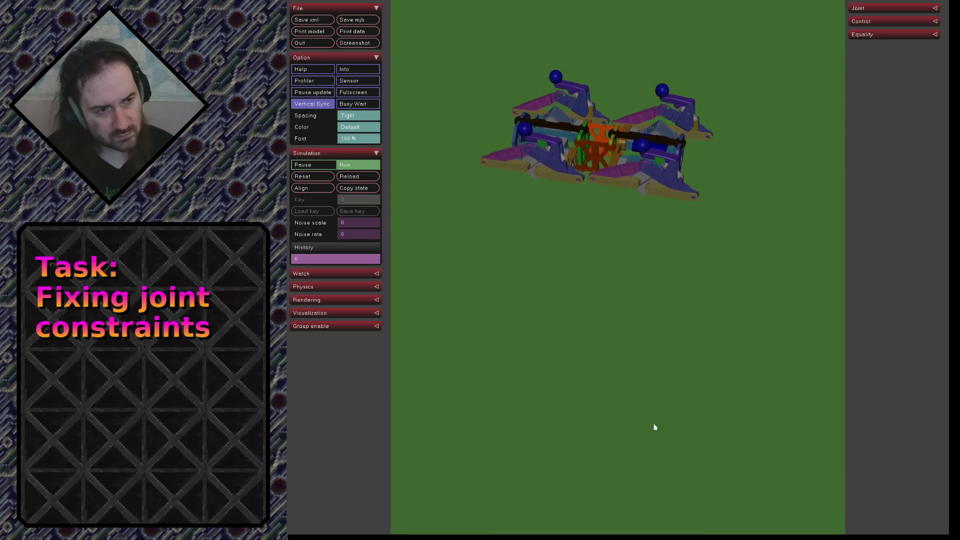
mouse_move(550, 320)
mouse_down()
mouse_move(571, 320)
mouse_move(626, 214)
mouse_up()
mouse_move(669, 255)
mouse_down()
mouse_move(652, 463)
mouse_move(678, 210)
mouse_move(643, 262)
mouse_move(643, 417)
mouse_move(658, 171)
mouse_move(653, 304)
mouse_up()
scroll(629, 308, down, 2)
scroll(633, 315, up, 3)
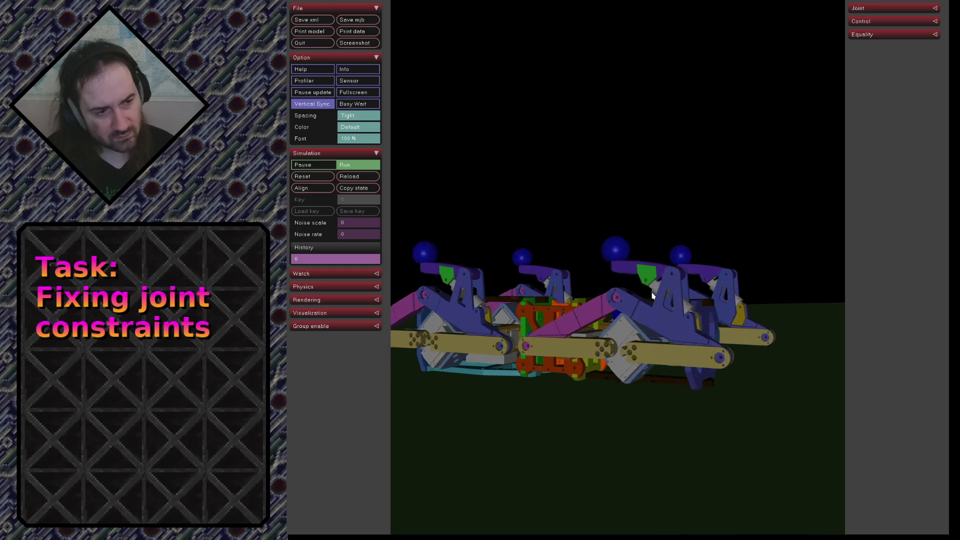
scroll(639, 325, up, 5)
drag(642, 341, 782, 350)
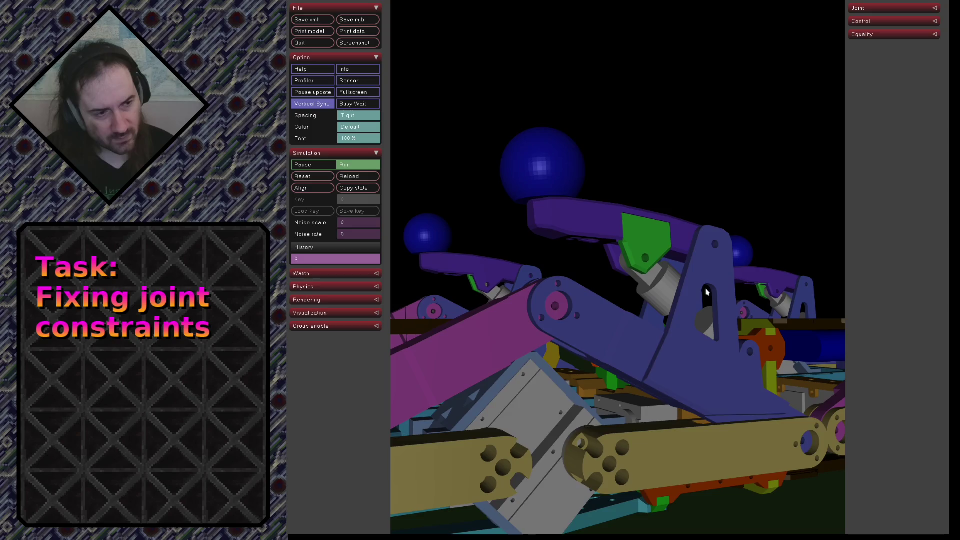
Pull the purple arm to perturb the robot, select the grey cylinder and slot disc, tipping the quadruped over
double_click(546, 215)
mouse_move(536, 188)
ctrl+mouse_down()
mouse_move(635, 54)
mouse_move(568, 120)
mouse_move(709, 38)
ctrl+mouse_up()
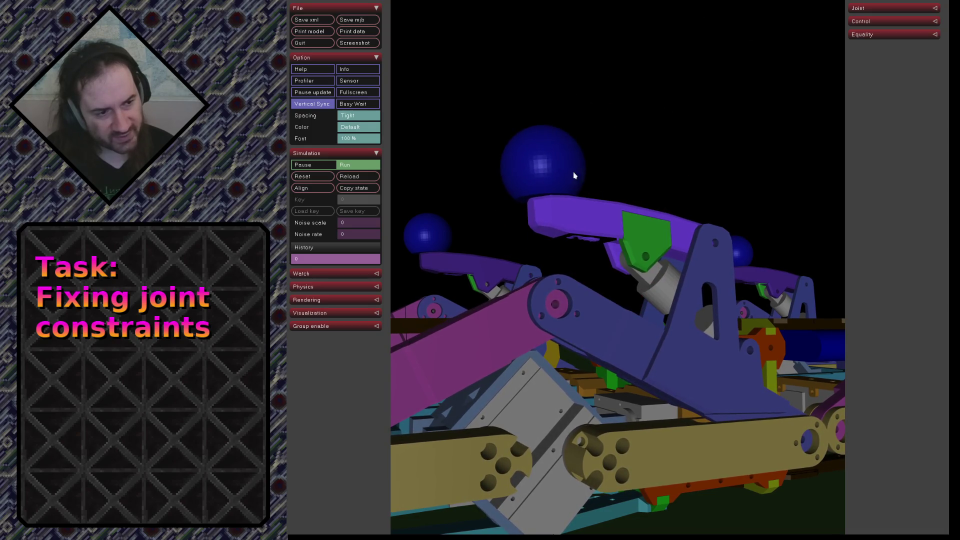
mouse_move(721, 301)
mouse_down()
mouse_move(650, 307)
mouse_move(707, 307)
mouse_move(624, 280)
mouse_up()
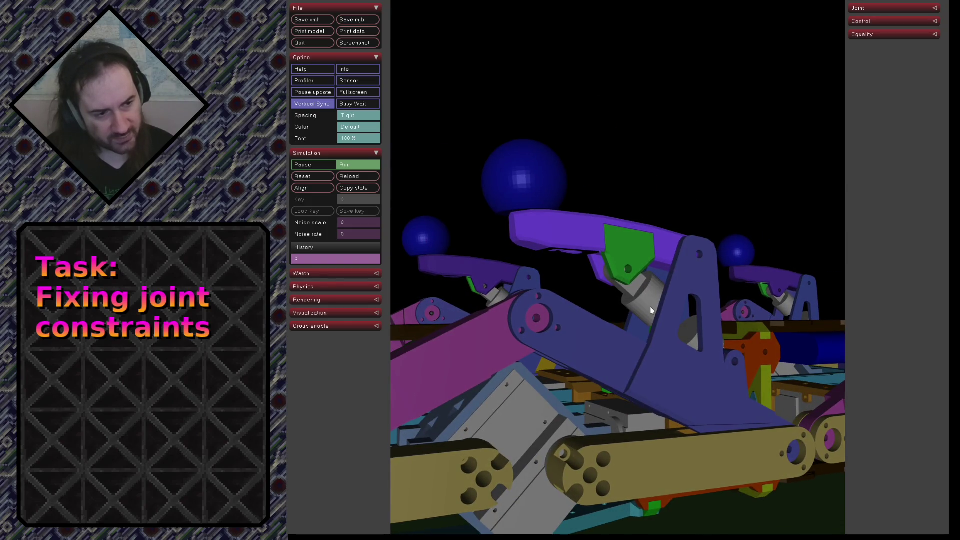
double_click(645, 304)
double_click(688, 340)
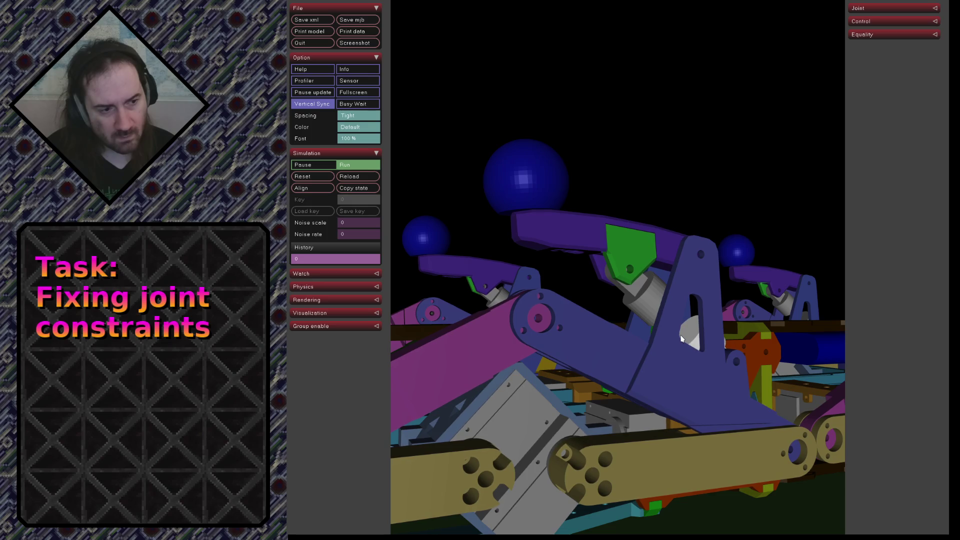
scroll(685, 349, down, 3)
scroll(694, 358, down, 3)
scroll(702, 368, down, 3)
drag(703, 368, 725, 368)
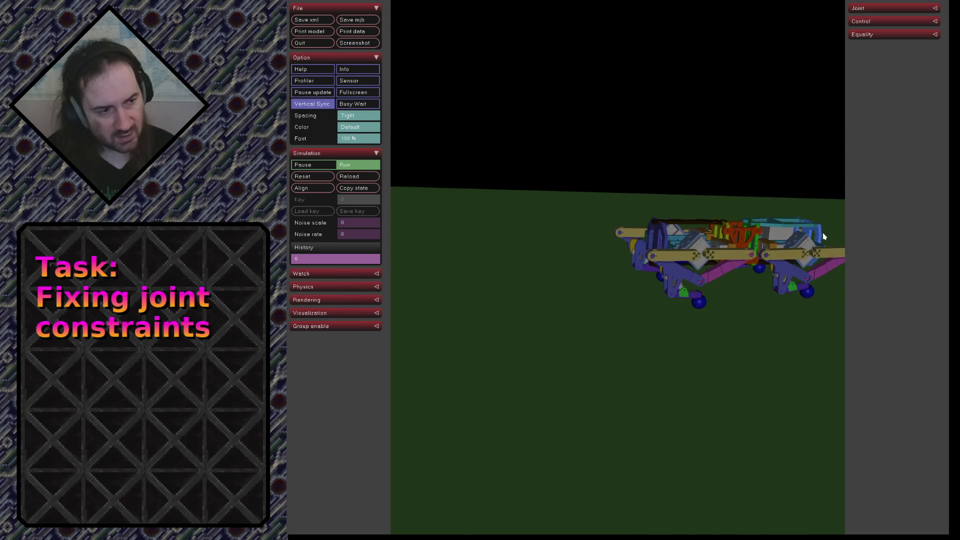
Orbit the camera around the rear leg to inspect its linkages up close
mouse_move(808, 232)
mouse_down()
mouse_move(714, 290)
mouse_move(634, 247)
mouse_up()
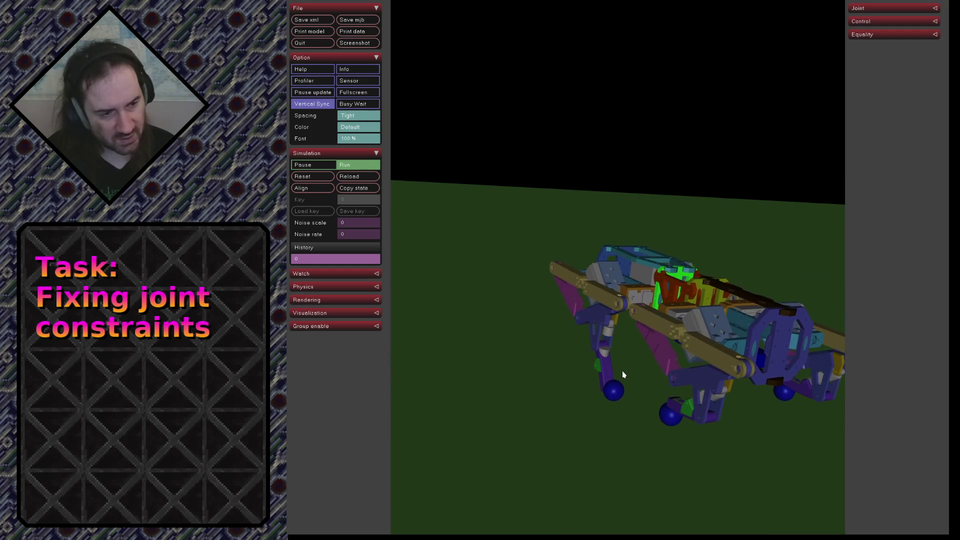
mouse_move(597, 351)
mouse_down()
mouse_move(614, 375)
mouse_move(691, 349)
mouse_up()
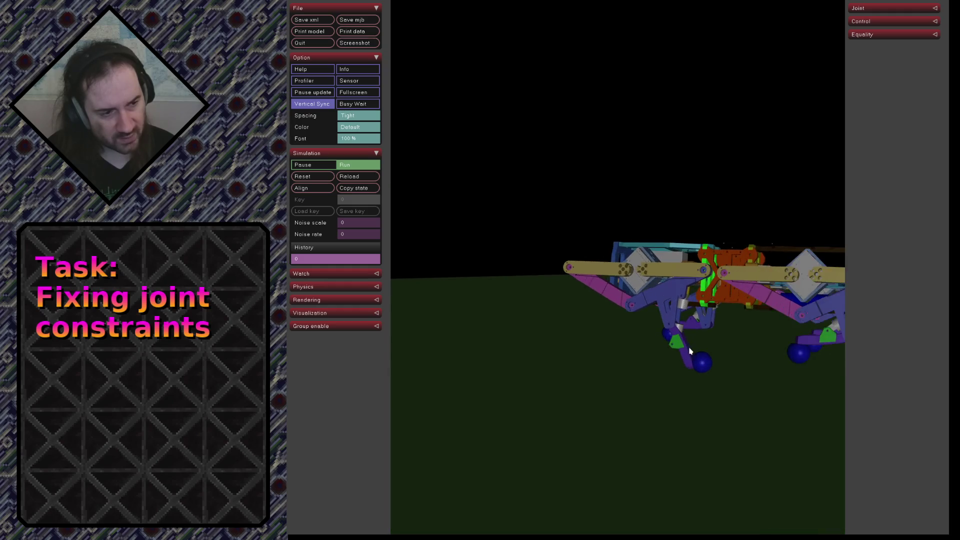
scroll(699, 363, up, 3)
mouse_move(699, 363)
mouse_down()
mouse_move(786, 360)
mouse_move(710, 324)
mouse_up()
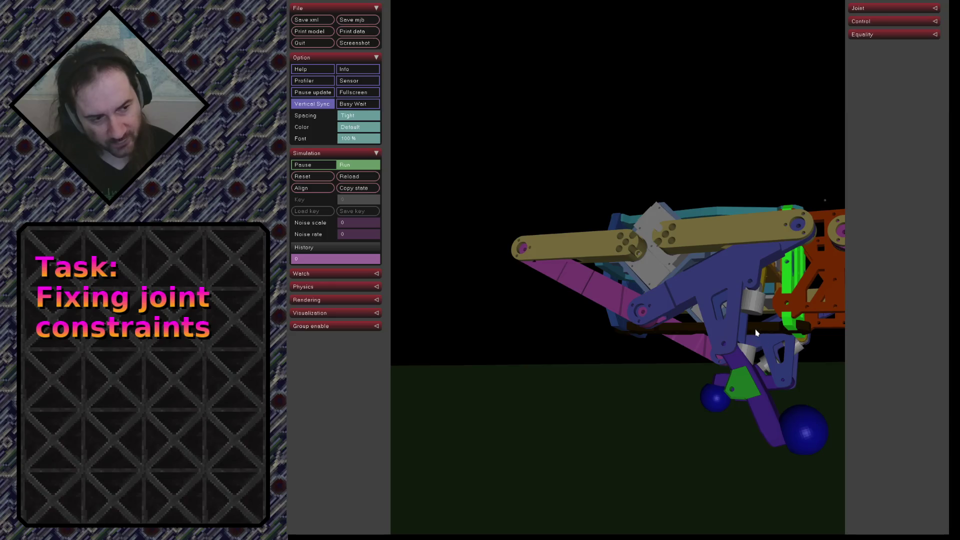
mouse_move(755, 324)
mouse_down()
mouse_move(720, 395)
mouse_move(726, 412)
mouse_move(741, 413)
mouse_up()
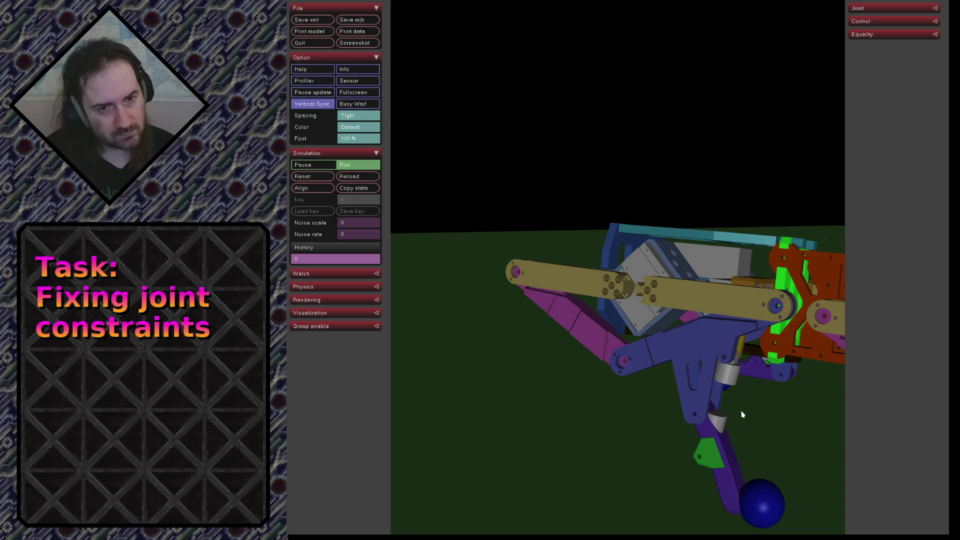
mouse_move(741, 413)
mouse_down()
mouse_move(751, 409)
mouse_move(691, 283)
mouse_up()
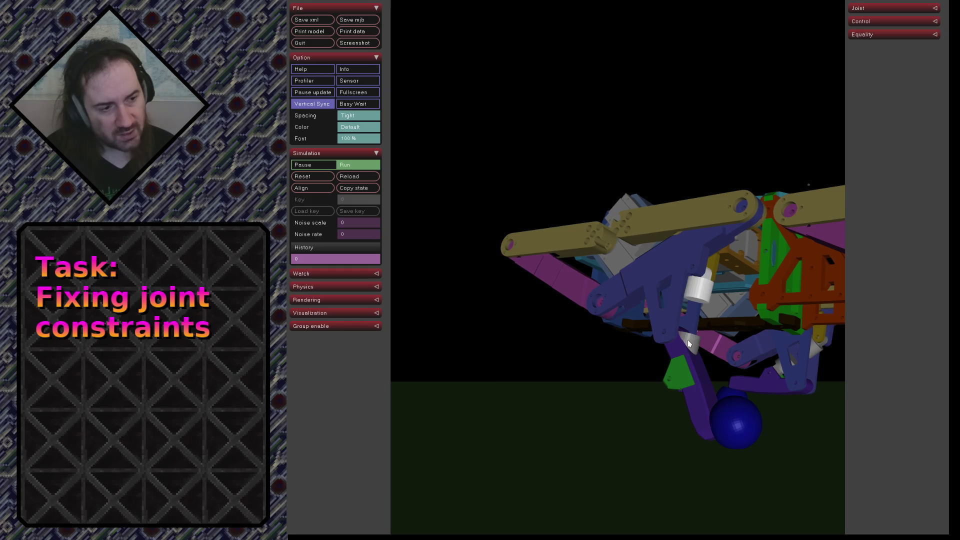
drag(688, 340, 766, 382)
scroll(765, 382, up, 5)
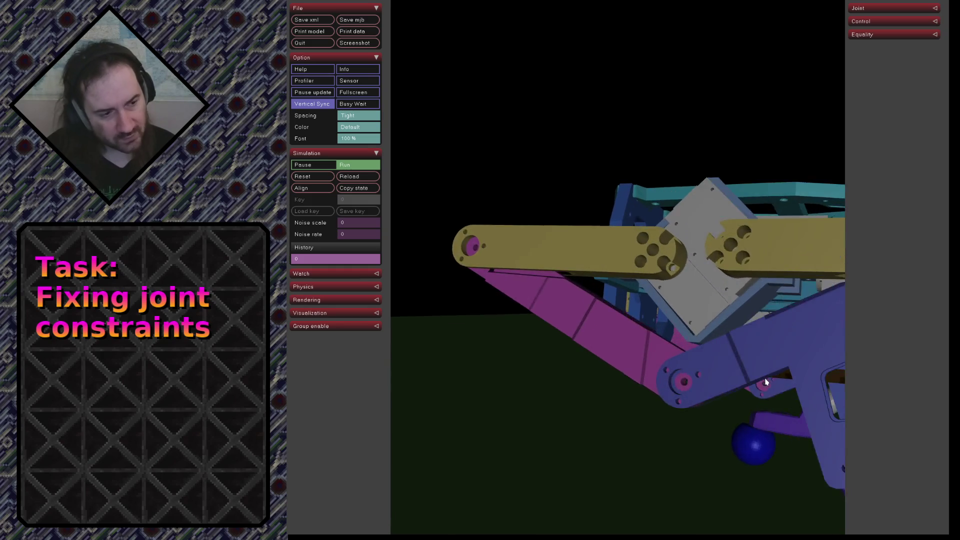
scroll(782, 425, up, 3)
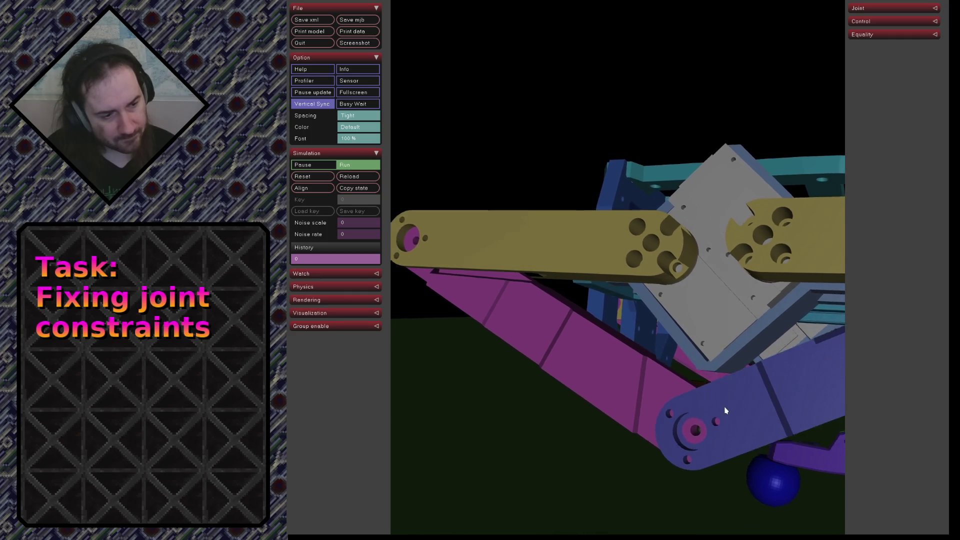
drag(725, 410, 740, 366)
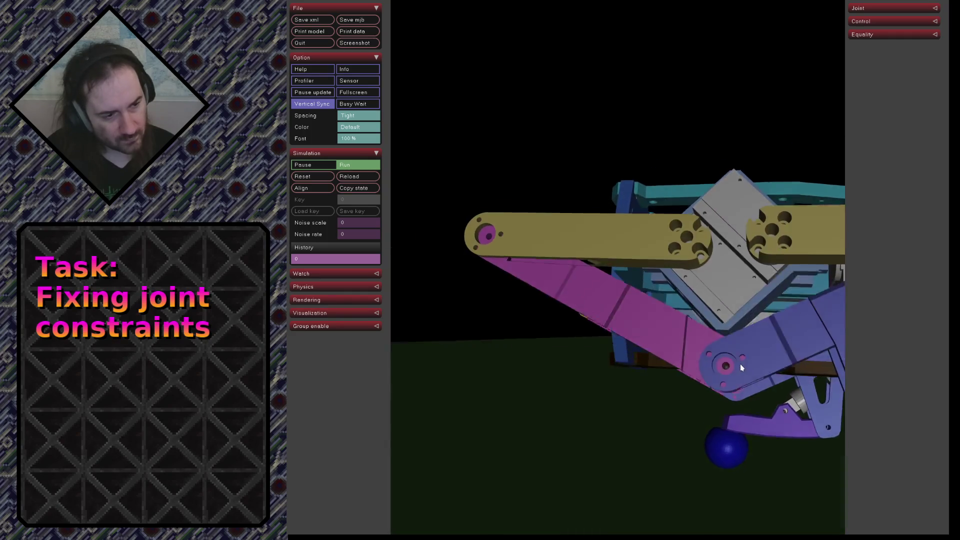
Select the purple leg link and reload the quadruped model from its file
double_click(738, 351)
double_click(765, 70)
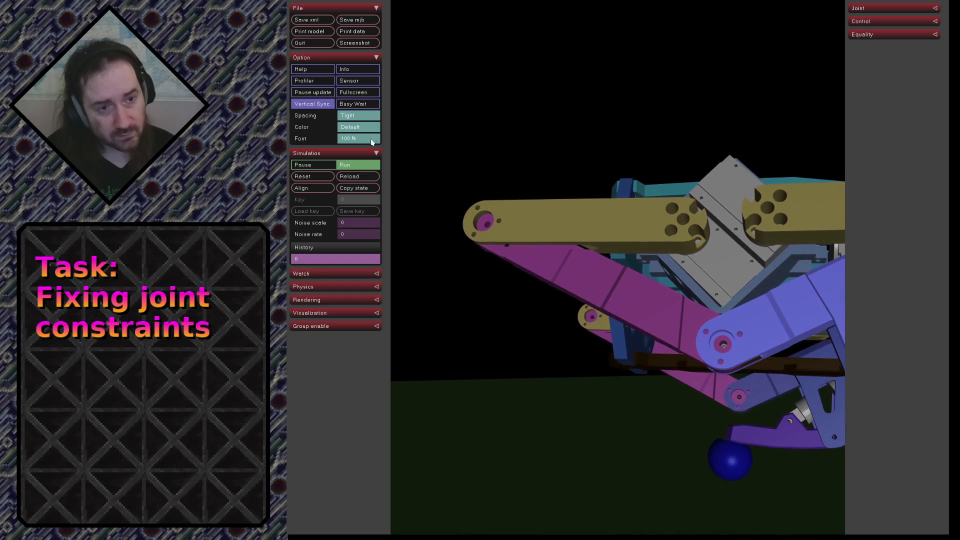
click(363, 177)
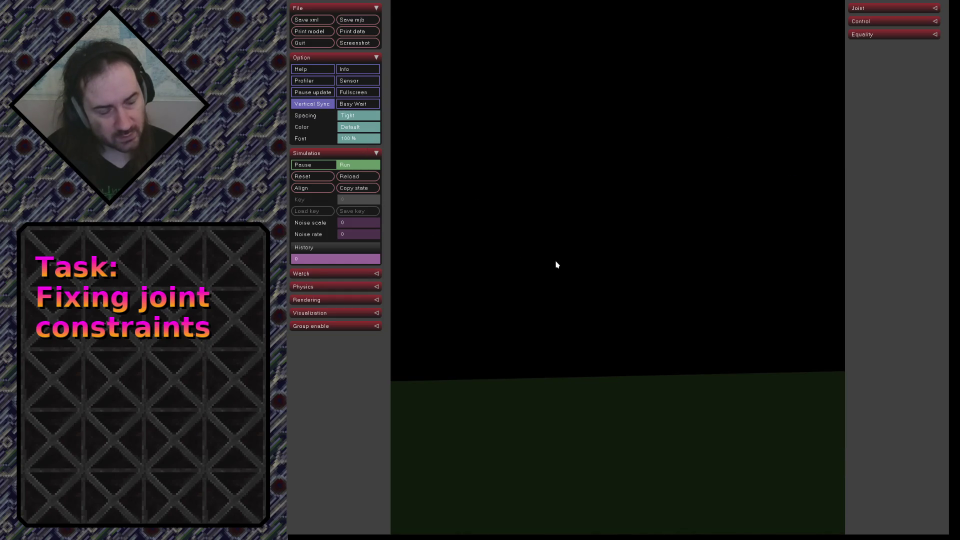
Frame the reloaded robot and orbit to a close front view
click(312, 187)
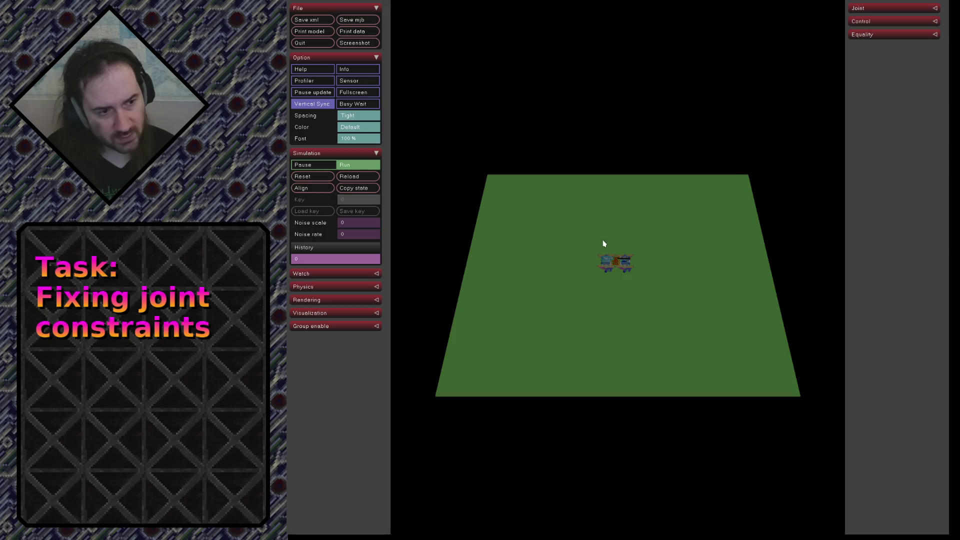
scroll(603, 243, up, 3)
scroll(603, 243, up, 3)
scroll(603, 242, up, 3)
mouse_move(659, 248)
mouse_down()
mouse_move(712, 256)
mouse_move(579, 244)
mouse_up()
ctrl+right_drag(631, 186, 521, 146)
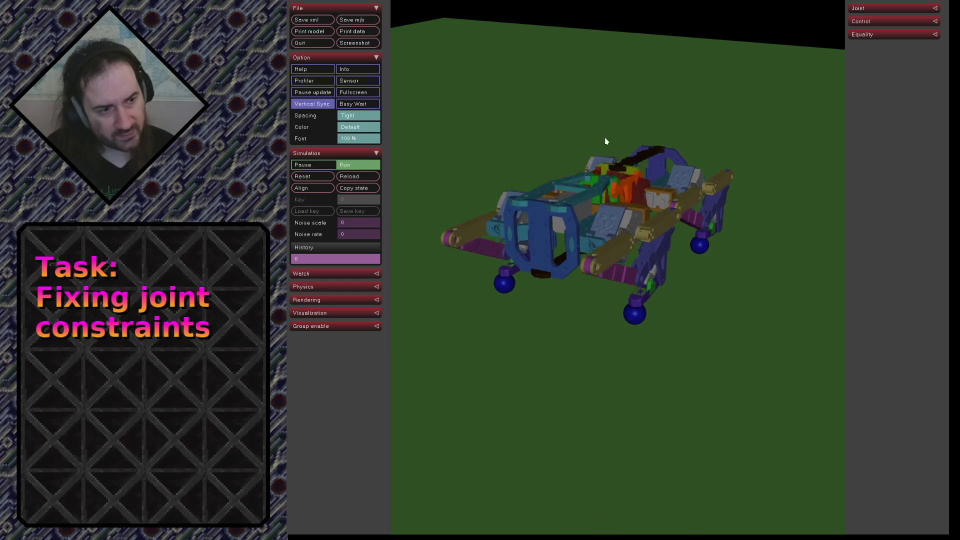
mouse_move(520, 146)
mouse_down()
mouse_move(633, 353)
mouse_move(469, 345)
mouse_move(600, 337)
mouse_move(612, 315)
mouse_move(762, 313)
mouse_move(609, 260)
mouse_move(622, 255)
mouse_up()
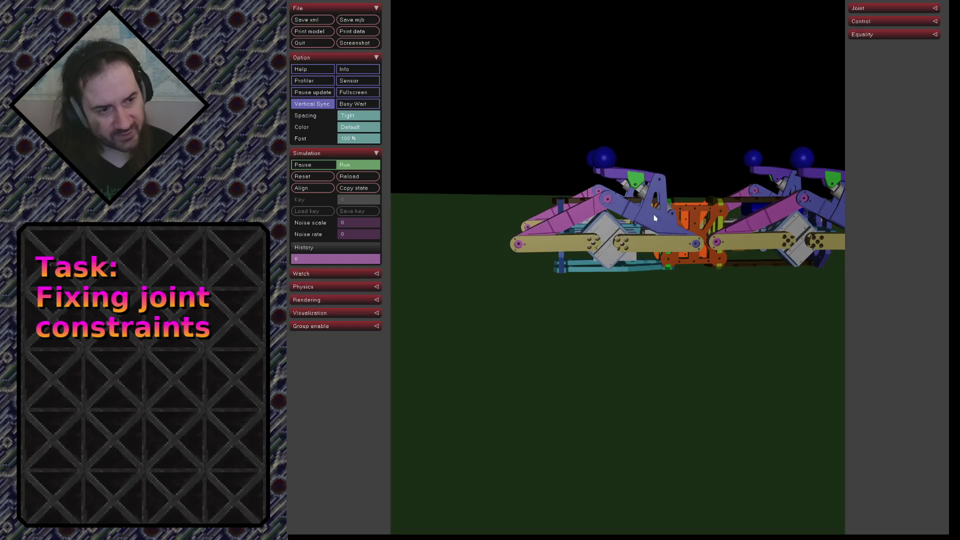
scroll(642, 248, up, 2)
scroll(673, 306, up, 3)
scroll(673, 306, up, 2)
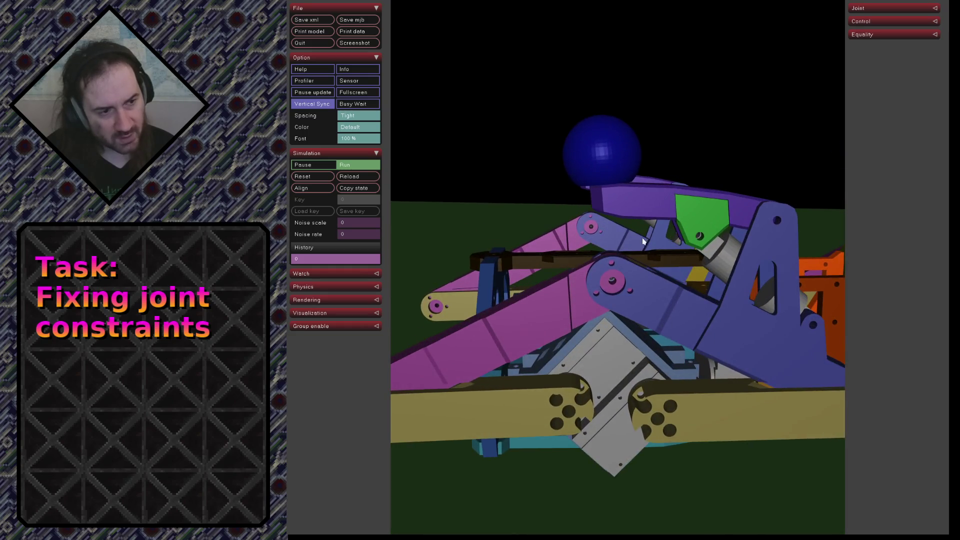
scroll(651, 263, up, 2)
right_drag(651, 265, 627, 90)
Push the blue foot ball to test its joint limit, then pause the simulation
double_click(621, 76)
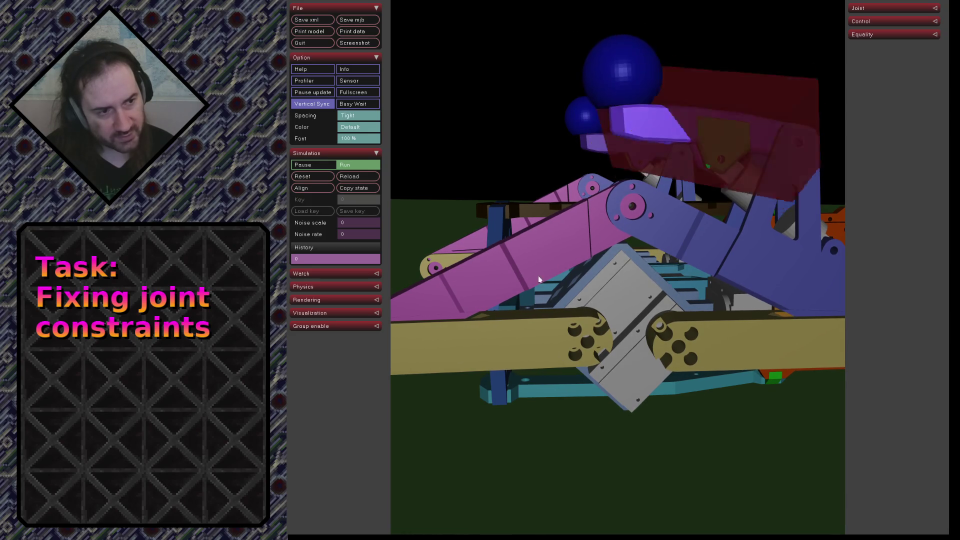
ctrl+drag(661, 109, 659, 105)
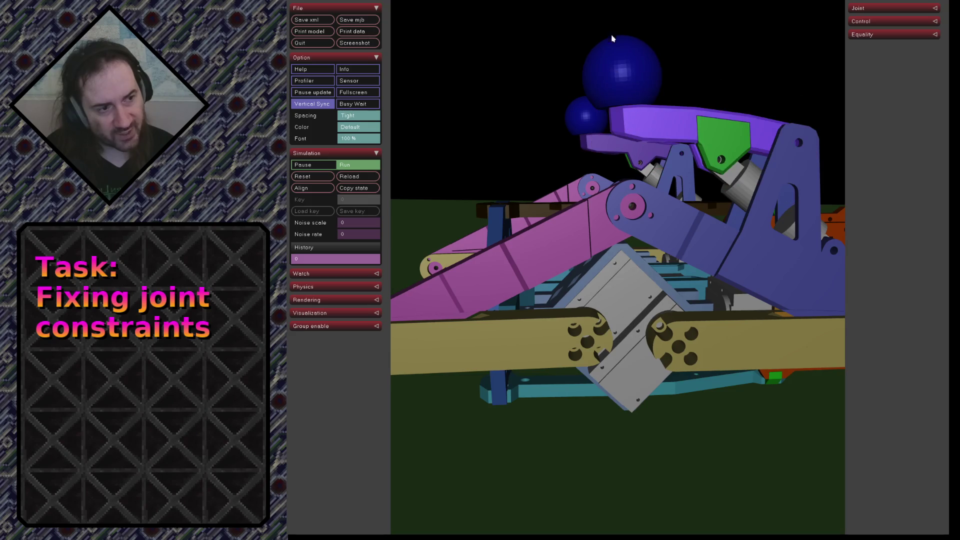
drag(621, 141, 631, 290)
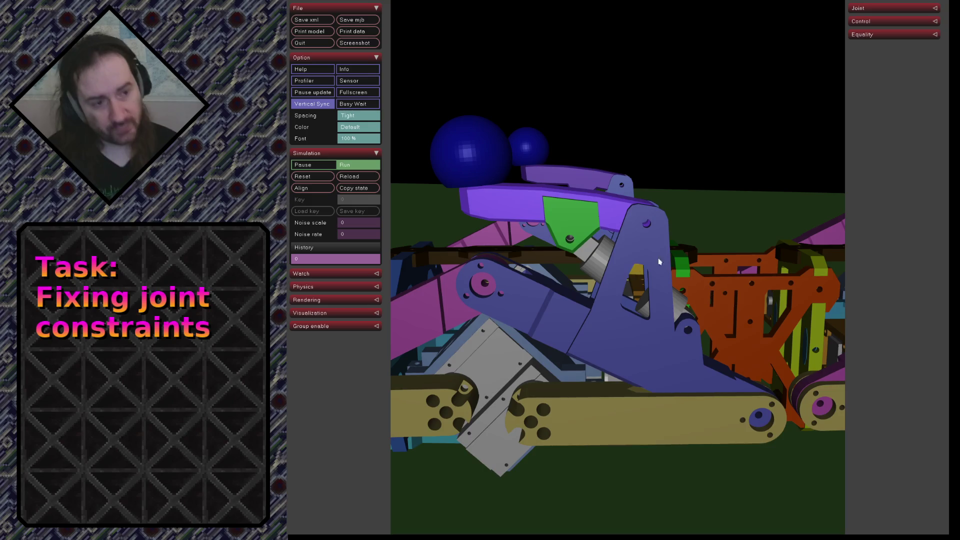
scroll(640, 234, up, 3)
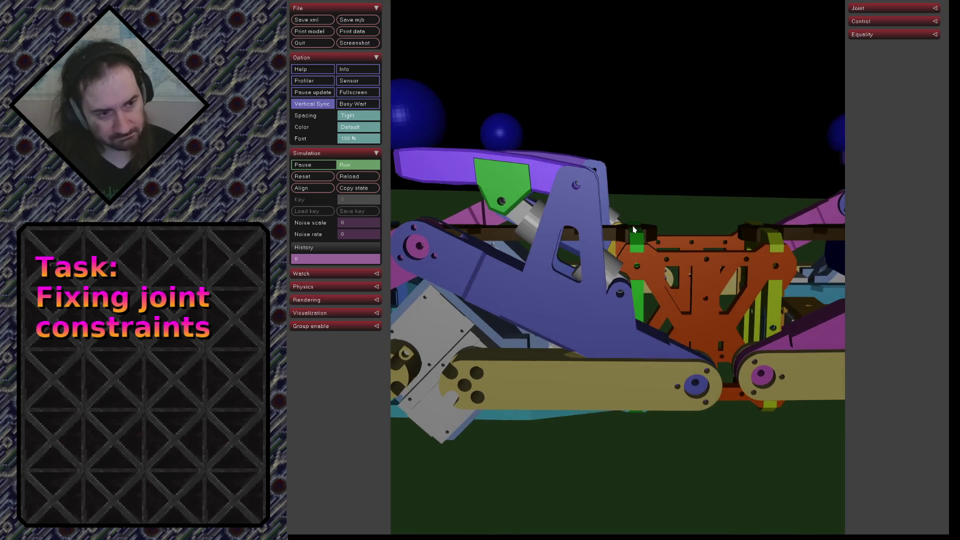
click(321, 166)
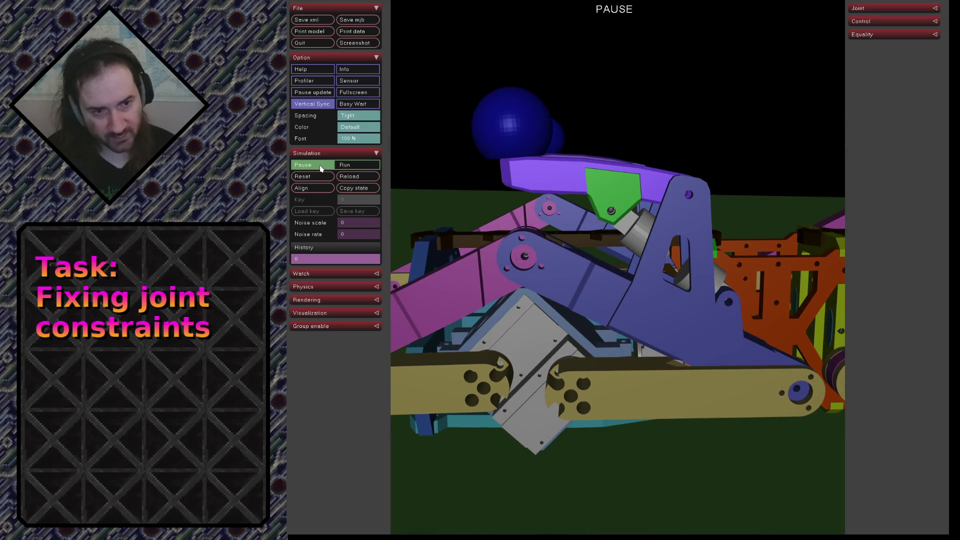
Expand the joint list, bend joint_foot_Rear to about -0.30 then -0.2, and resume the simulation
click(859, 9)
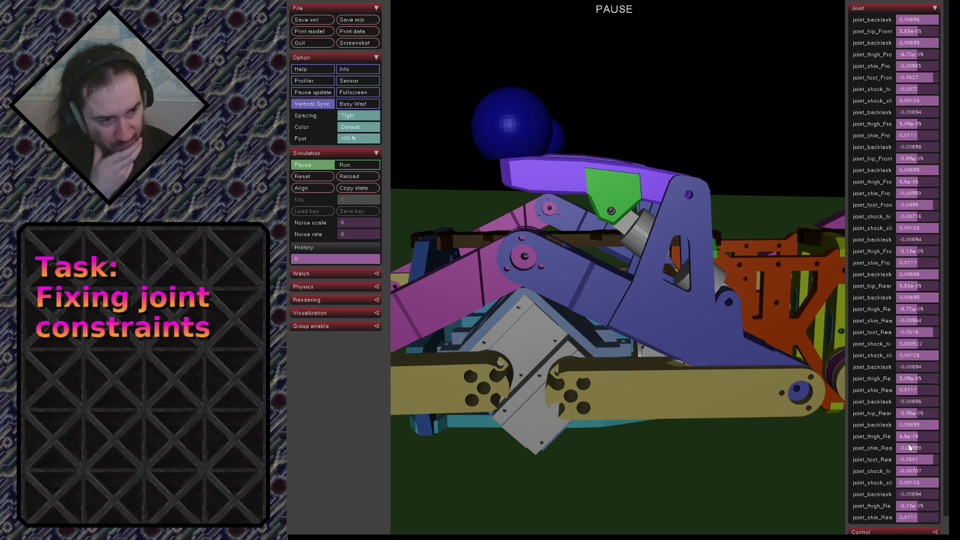
click(928, 463)
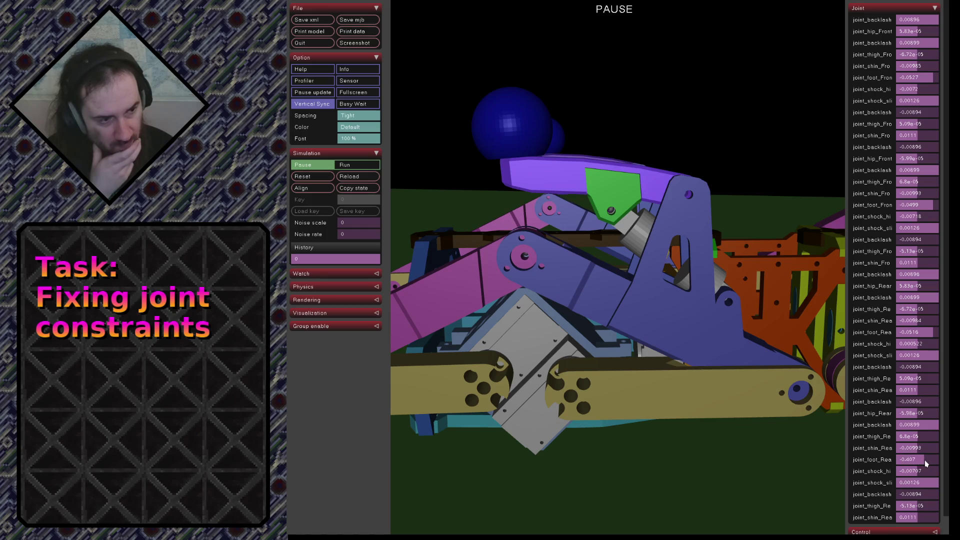
scroll(731, 332, down, 5)
scroll(750, 345, down, 2)
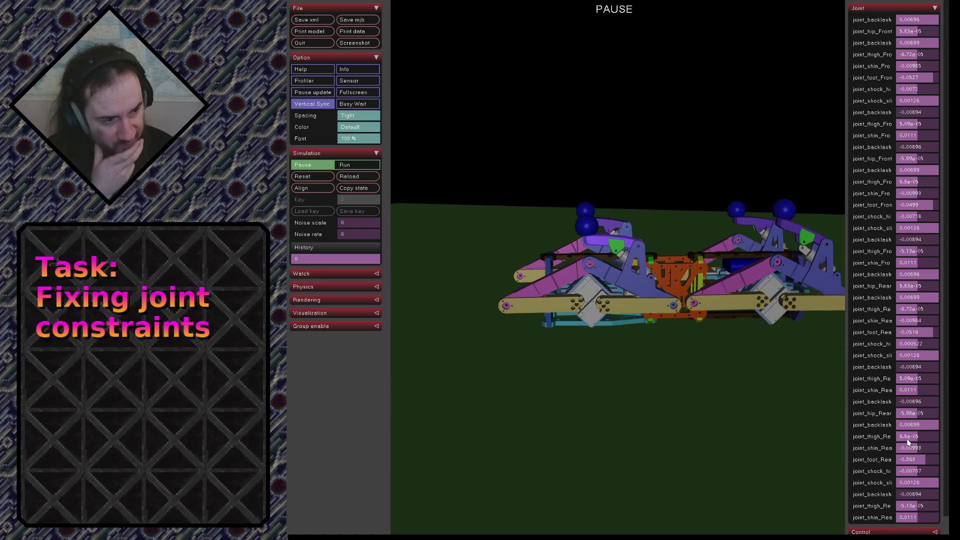
drag(922, 462, 934, 457)
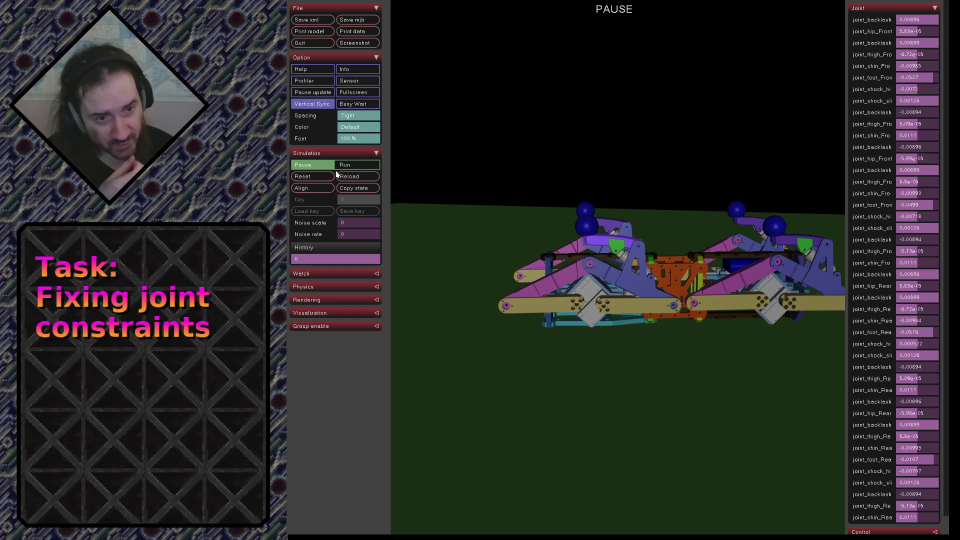
click(350, 165)
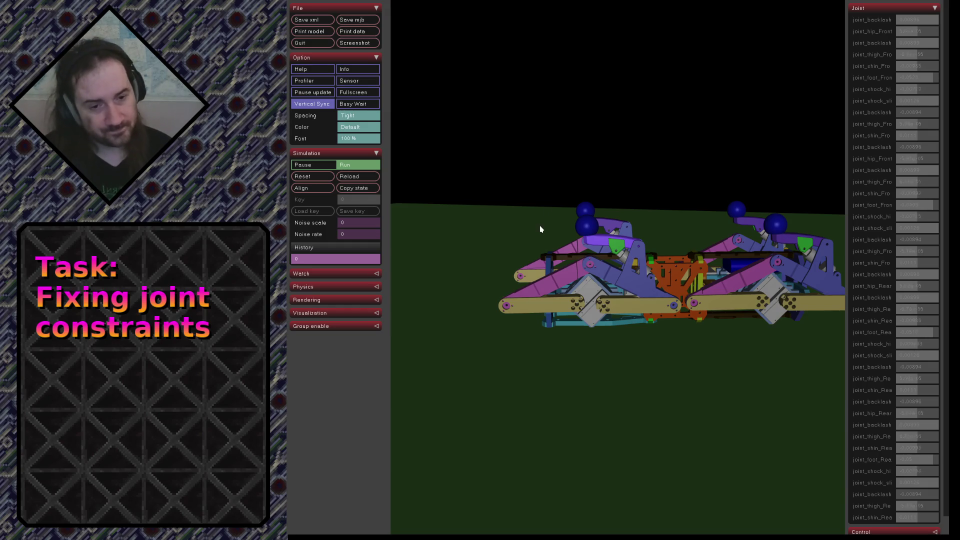
Watch the settled robot, then switch to the editor showing common.xml
drag(539, 225, 561, 223)
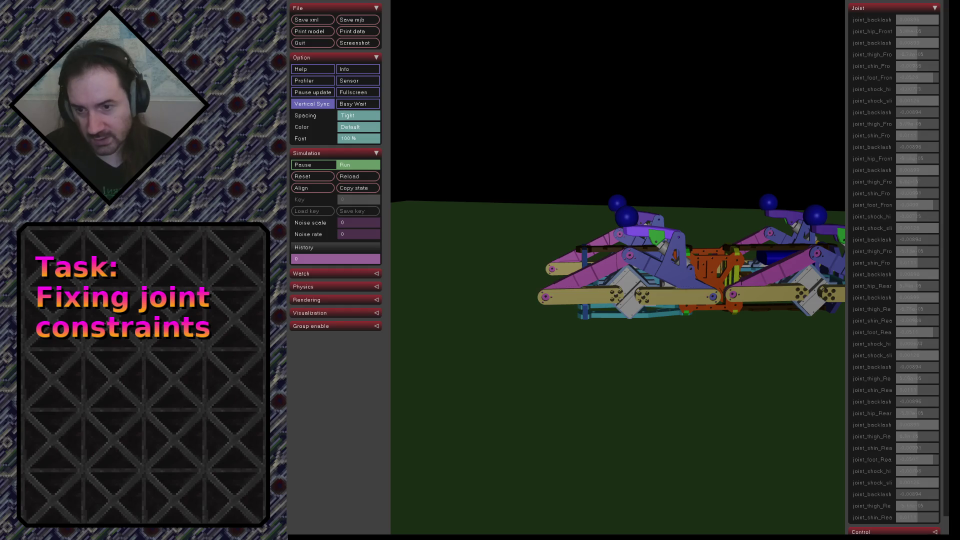
key(alt+Tab)
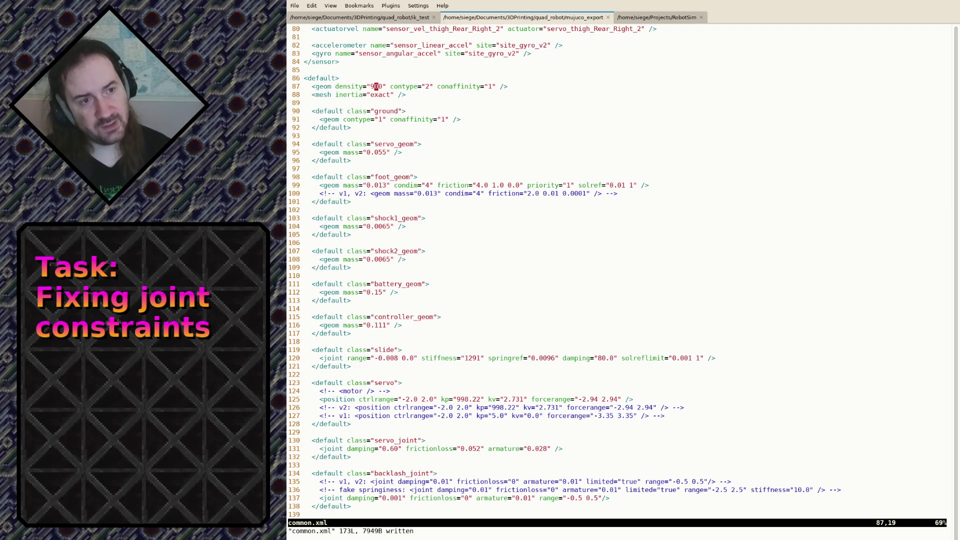
Switch to the ik_test terminal tab and suspend the running MuJoCo viewer with Ctrl+Z
key(shift+Right)
key(shift+Right)
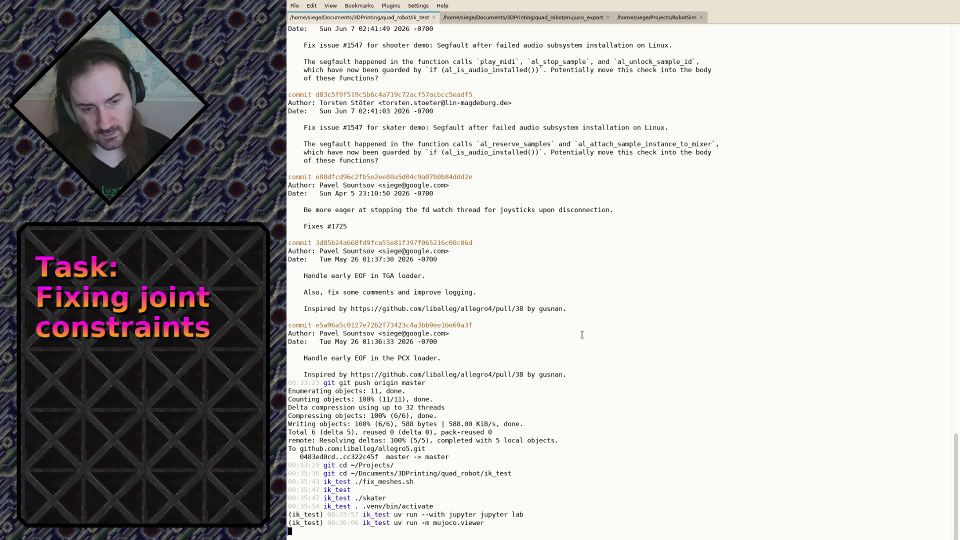
key(ctrl+z)
text(python)
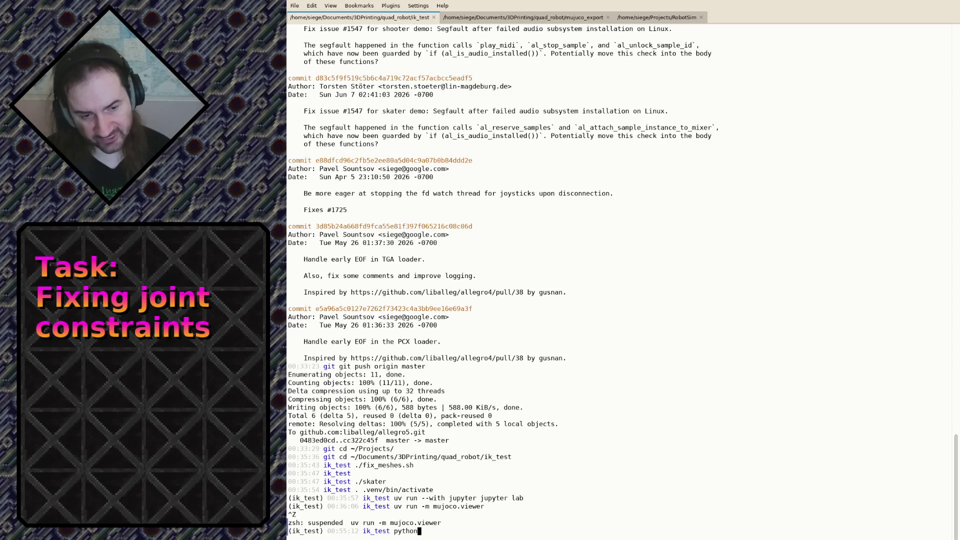
Compute -0.052*360/3.1415926 ≈ -5.96 in Python, exit, resume the viewer with fg, and return to common.xml
key(Return)
text(-0.052*)
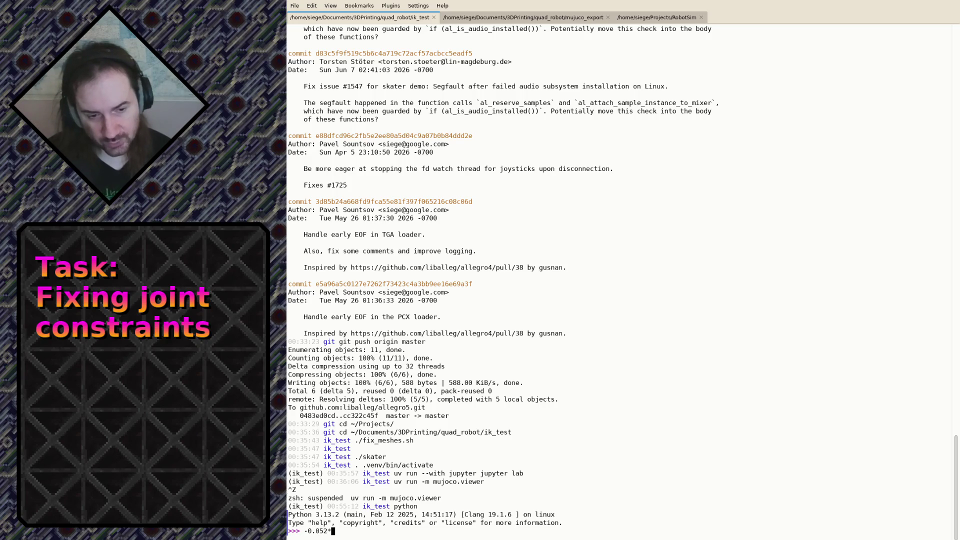
text(360 / 3.1415926)
key(Return)
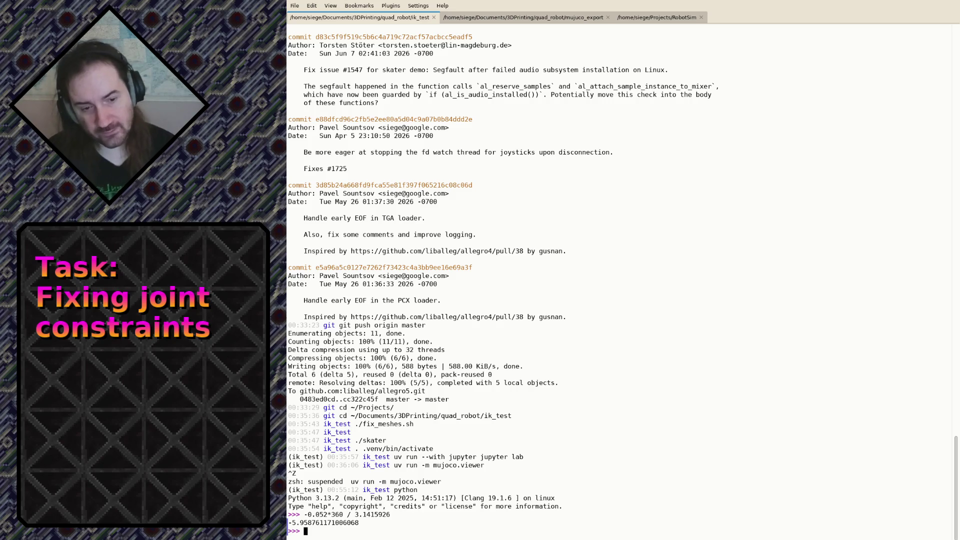
key(ctrl+d)
text(fg)
key(Return)
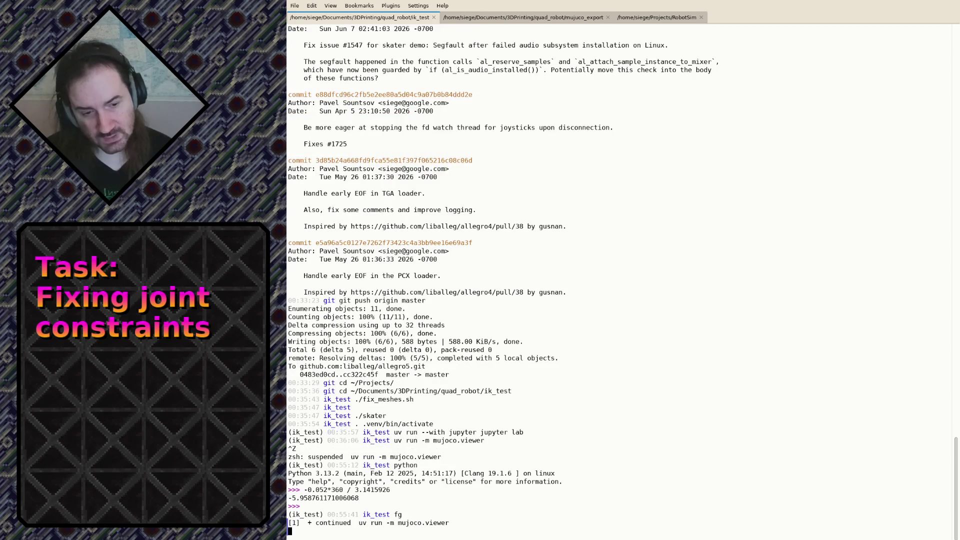
key(shift+Right)
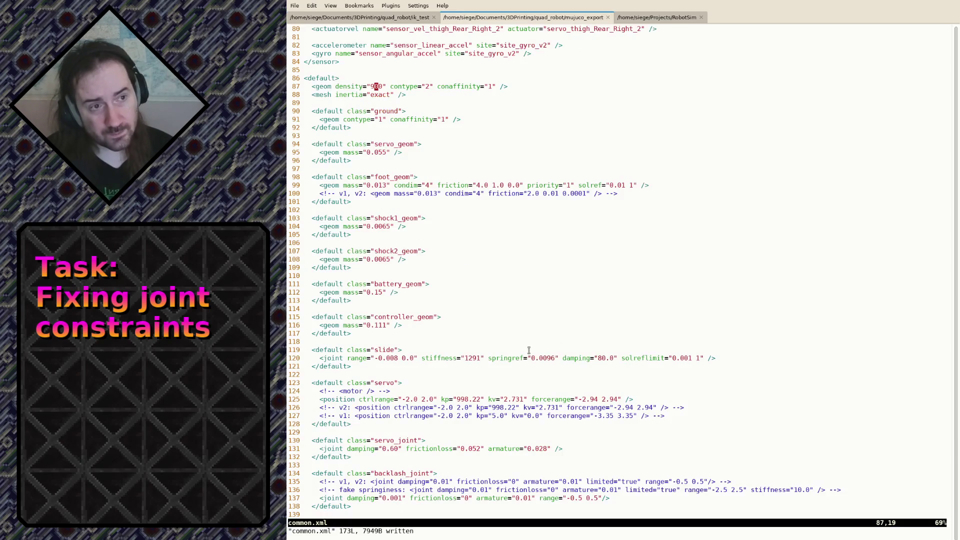
Move down common.xml to the joint_foot default's range line
key(j)
key(j)
key(j)
key(j)
key(j)
key(j)
key(j)
key(j)
key(j)
key(ctrl+f)
key(ctrl+b)
key(k)
key(k)
key(k)
key(k)
key(k)
key(k)
key(k)
key(k)
key(k)
key(k)
key(k)
key(k)
key(j)
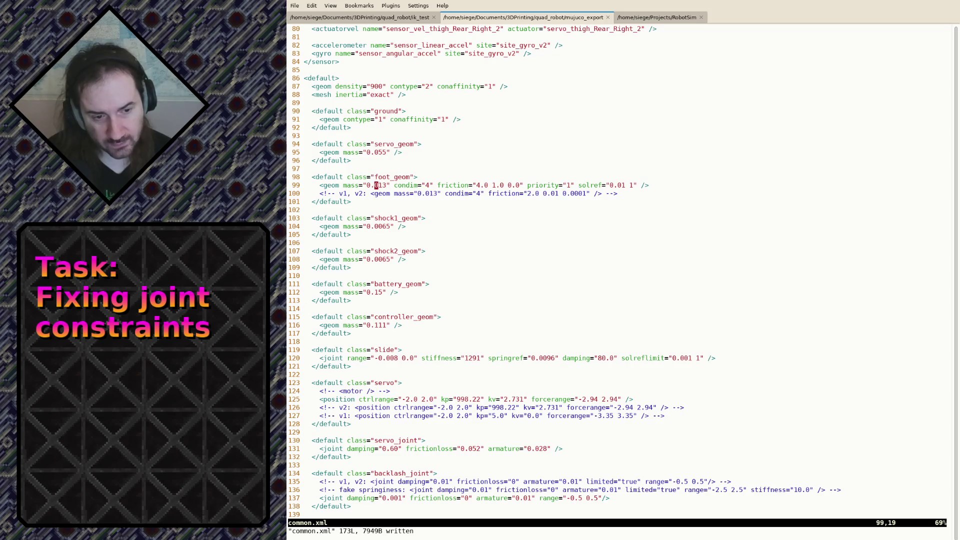
key(j)
key(j)
key(j)
key(j)
key(j)
key(j)
key(j)
key(j)
key(j)
key(j)
key(j)
key(j)
key(j)
key(j)
key(j)
key(j)
key(j)
key(j)
key(j)
key(j)
key(j)
key(j)
key(j)
key(j)
key(j)
key(j)
key(j)
key(j)
key(j)
key(j)
key(j)
key(j)
key(j)
key(j)
key(k)
key(k)
key(k)
key(k)
key(k)
Change the joint_foot lower range limit from -90 to -5.95, save, and suspend nvim
key(A)
key(Left)
key(Left)
key(Left)
key(BackSpace)
key(BackSpace)
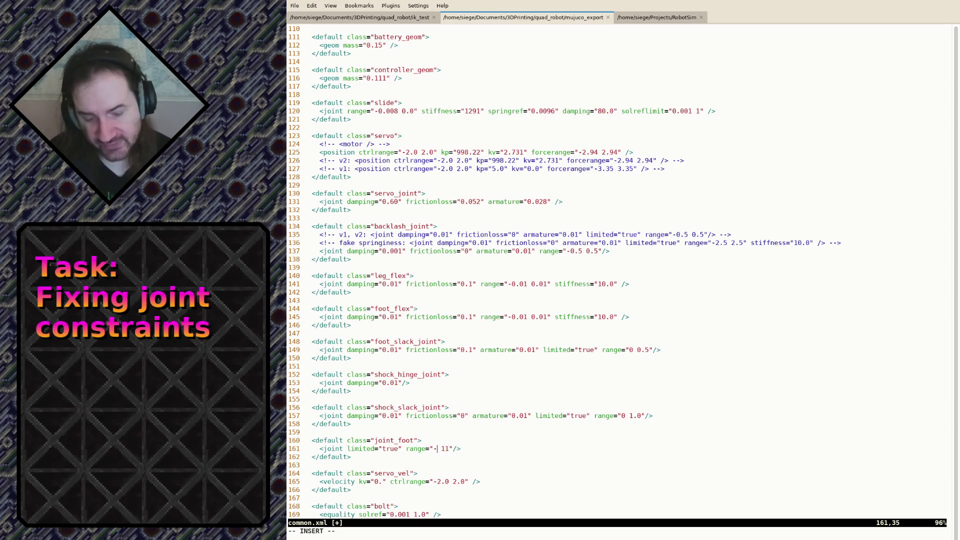
text(5.95)
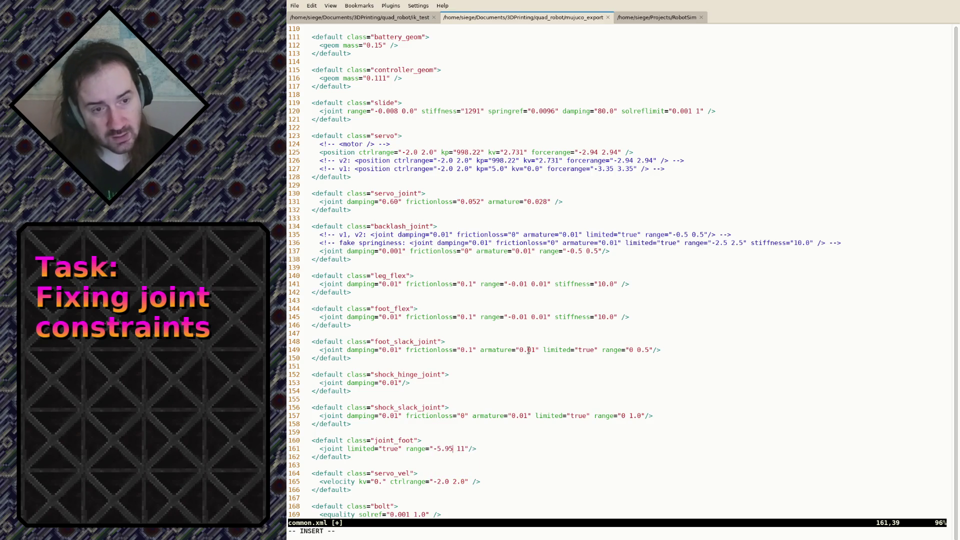
key(Escape)
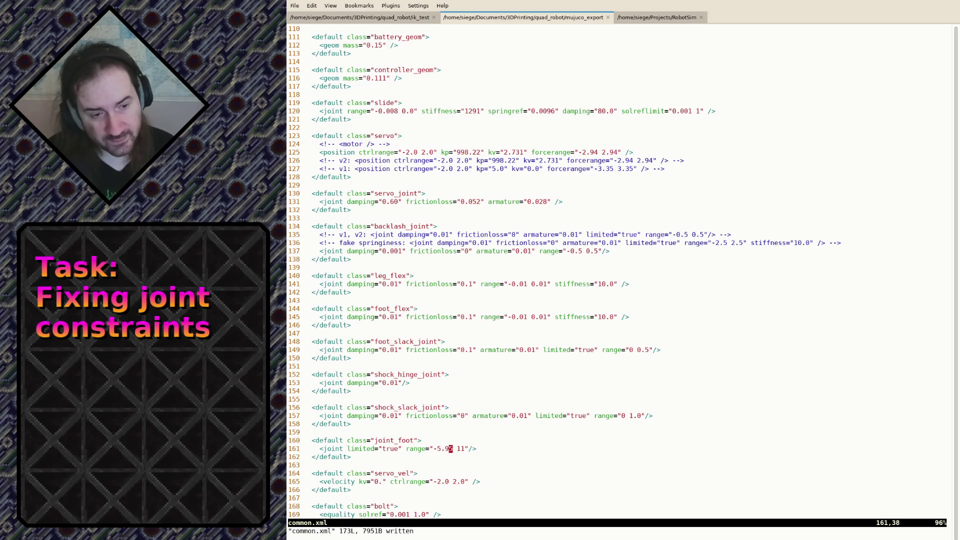
key(ctrl+z)
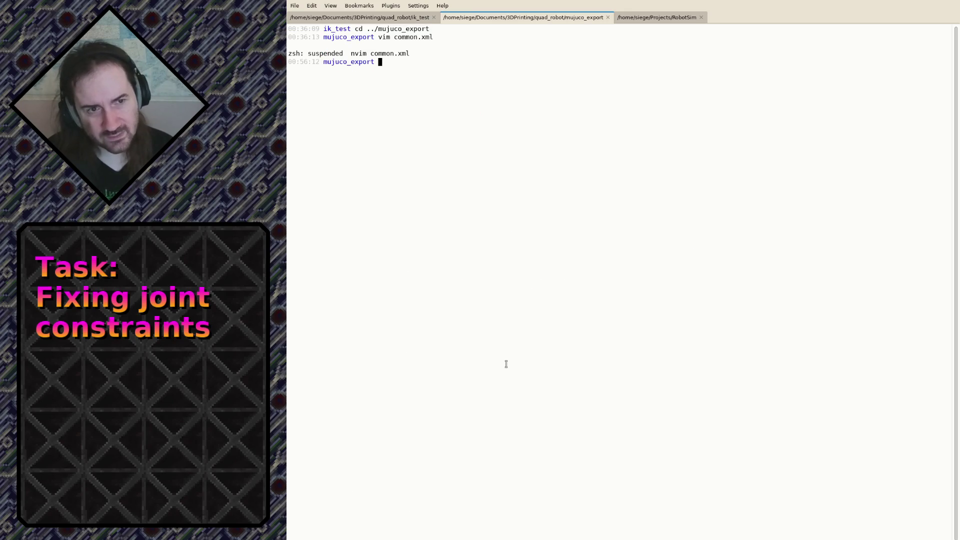
text(fg)
Resume the suspended Neovim session and check the computed angle in the Python tab
key(Return)
key(shift+Right)
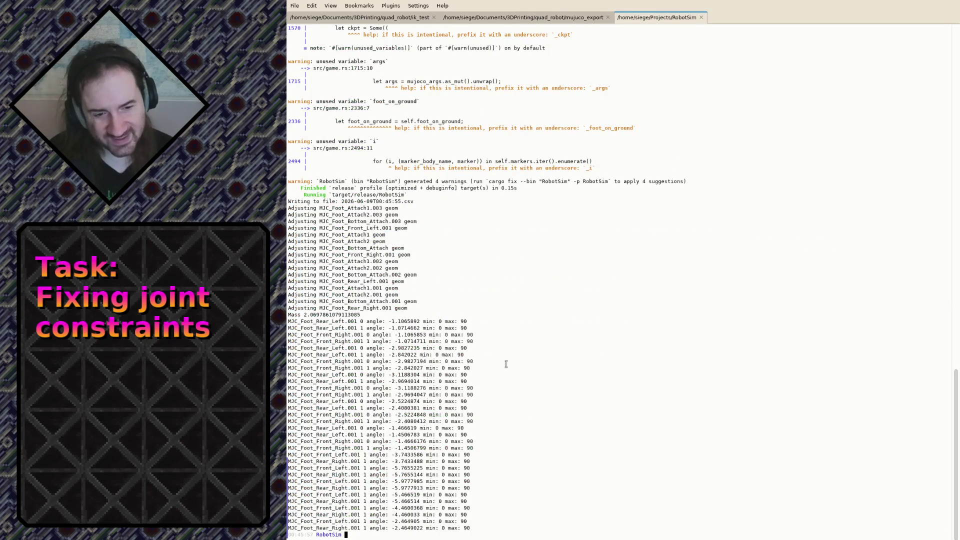
key(shift+Right)
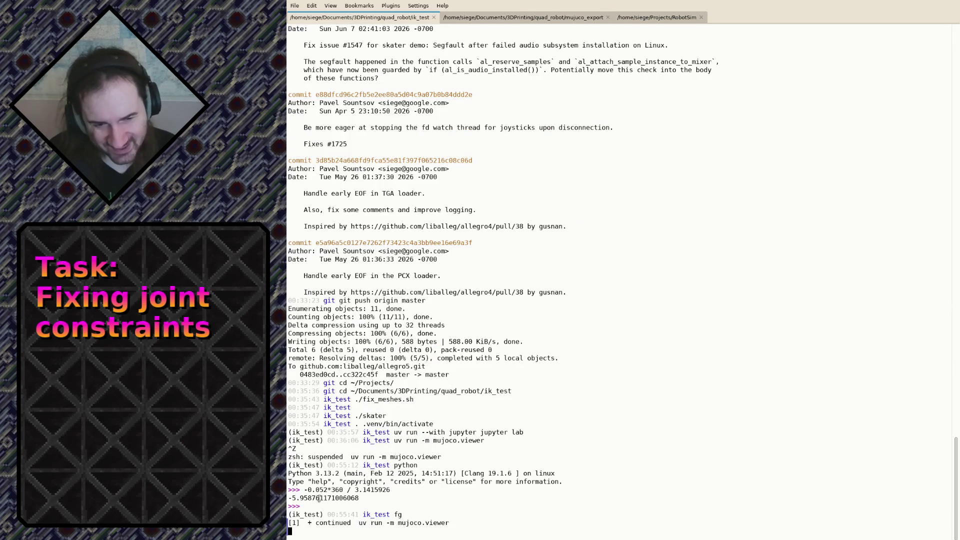
key(shift+Right)
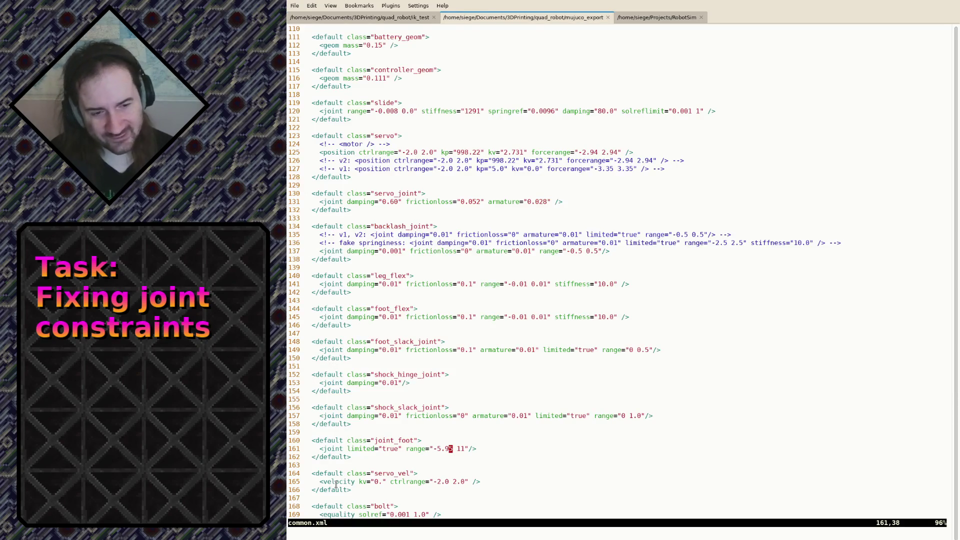
text(7)
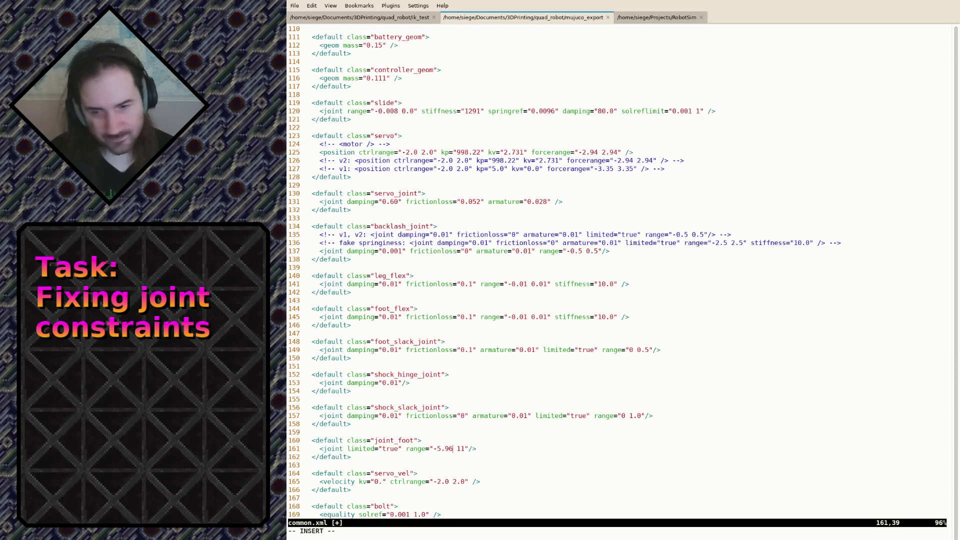
Change the joint_foot lower range limit from -5.95 to -5.96 and save common.xml
key(Escape)
text(:w)
key(Return)
key(Up)
key(Up)
key(Up)
text(:update)
key(Return)
key(Return)
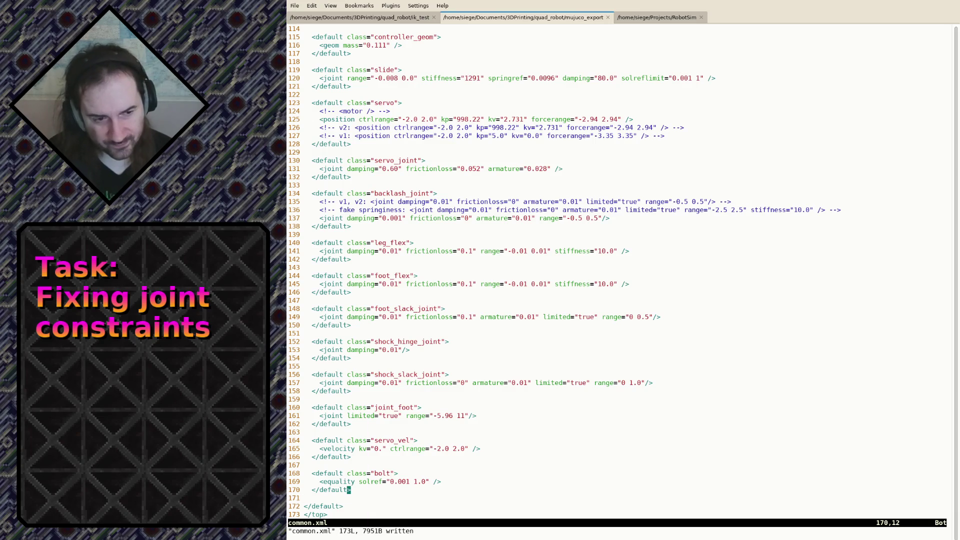
key(Up)
key(Up)
key(Up)
key(Up)
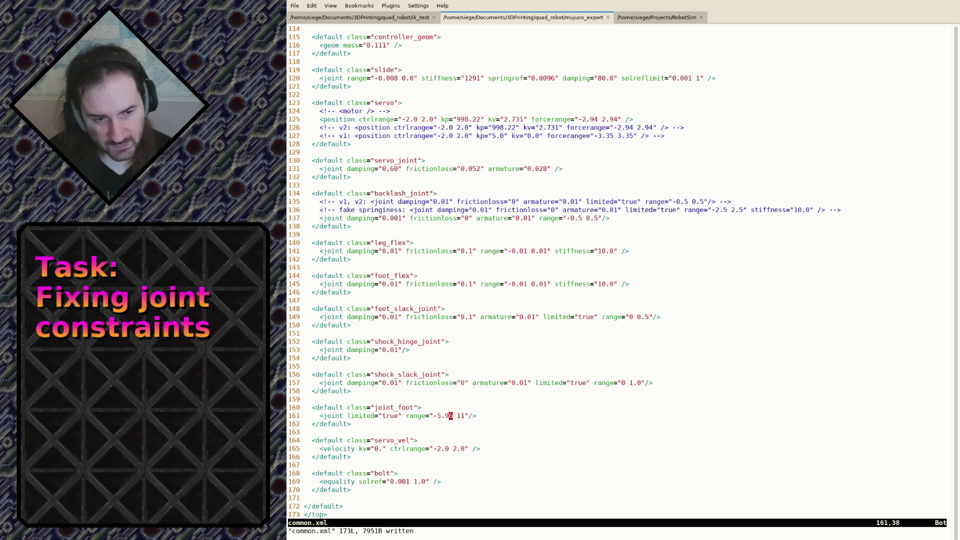
key(A)
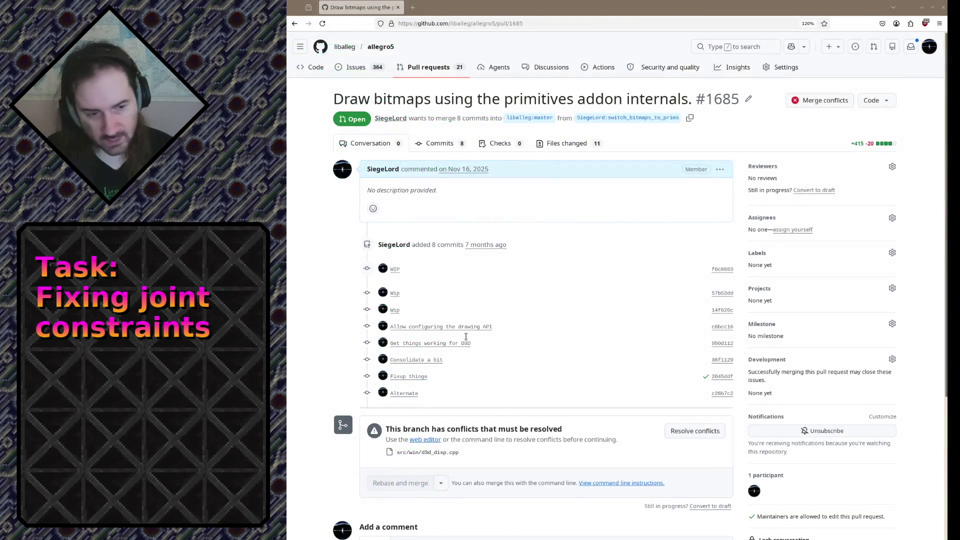
Search Google for making MuJoCo joint limits more strict, adding 'joint' to the query
click(413, 8)
text(how to make mujoco's limits)
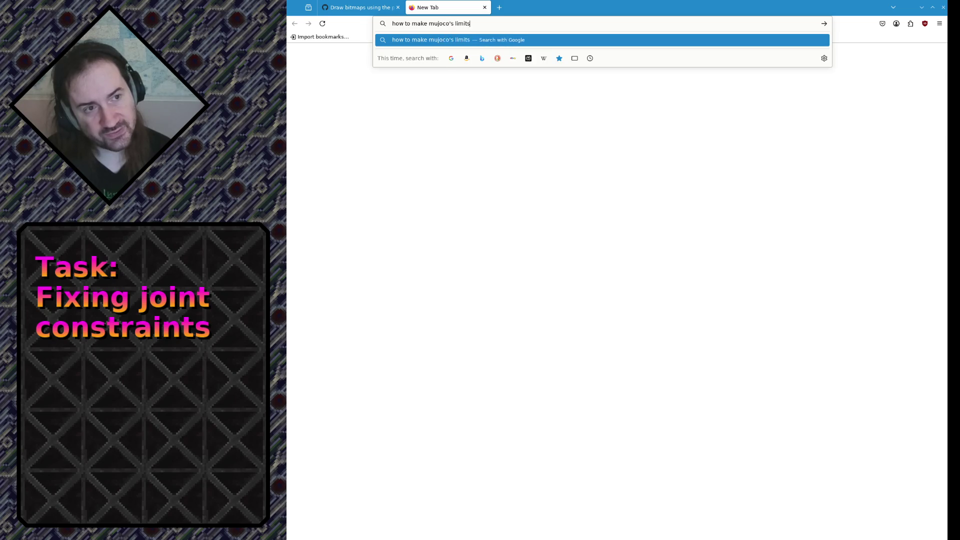
text( more strict)
key(Return)
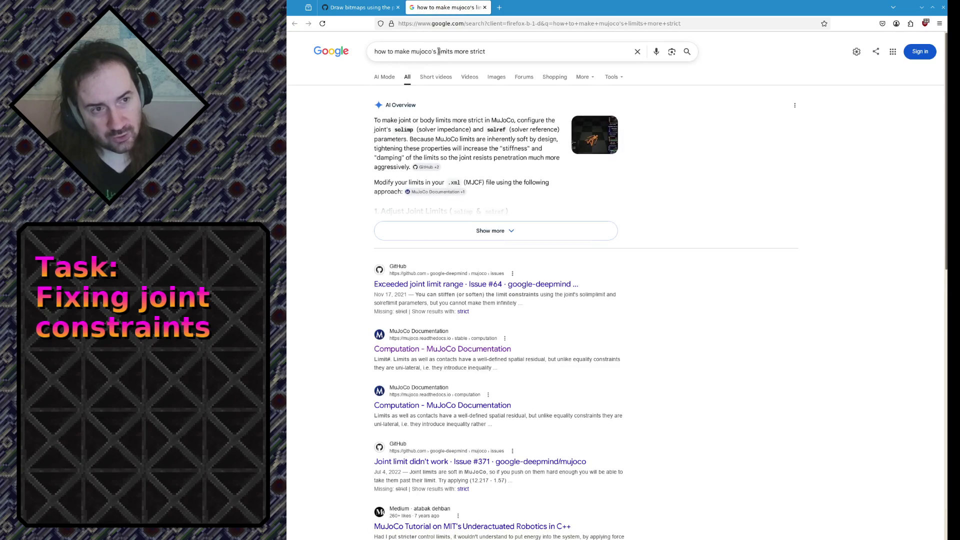
click(439, 51)
text(joint)
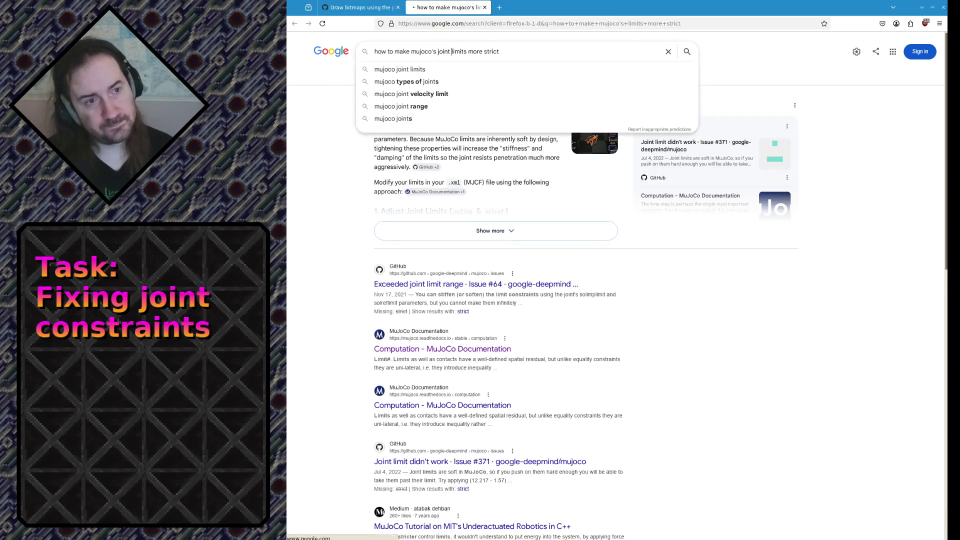
key(Return)
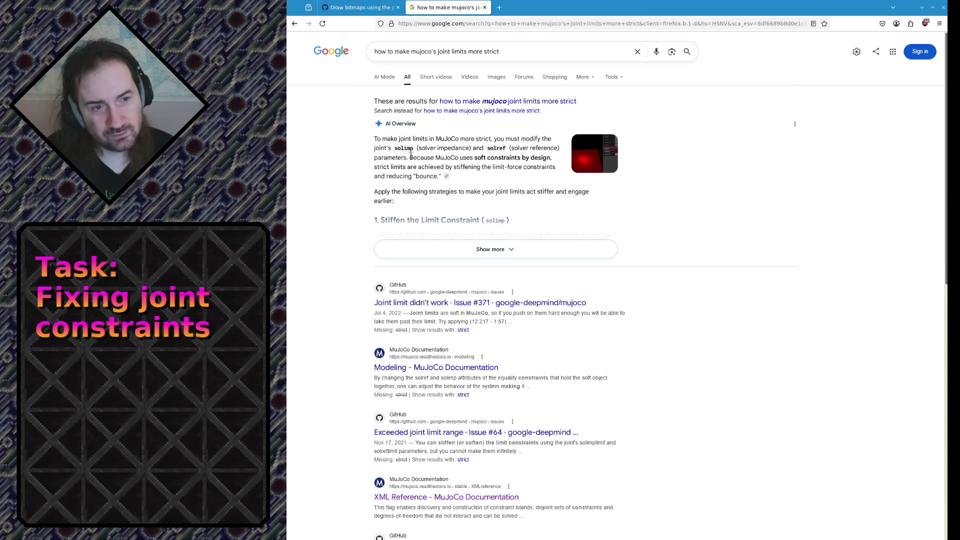
Mark solimp in the AI overview and expand the full answer
double_click(403, 148)
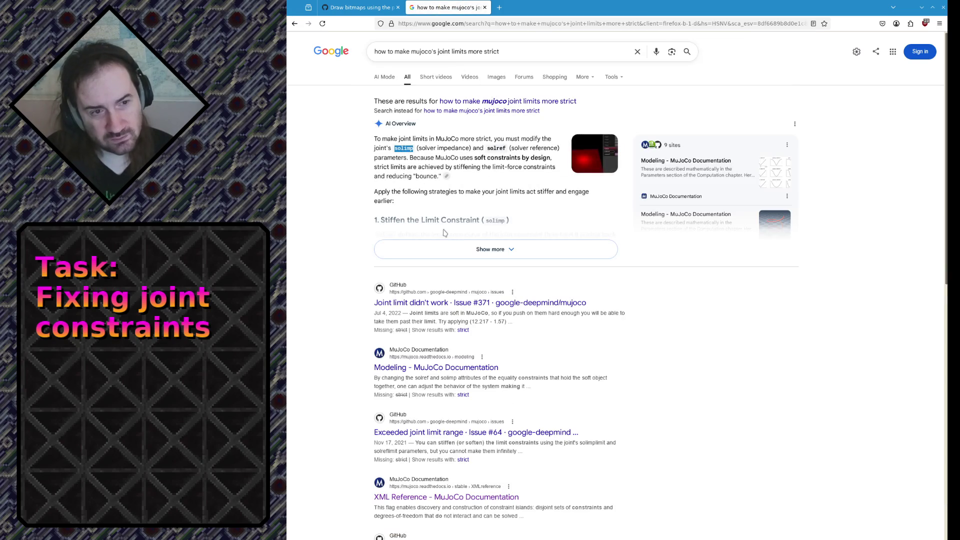
click(453, 248)
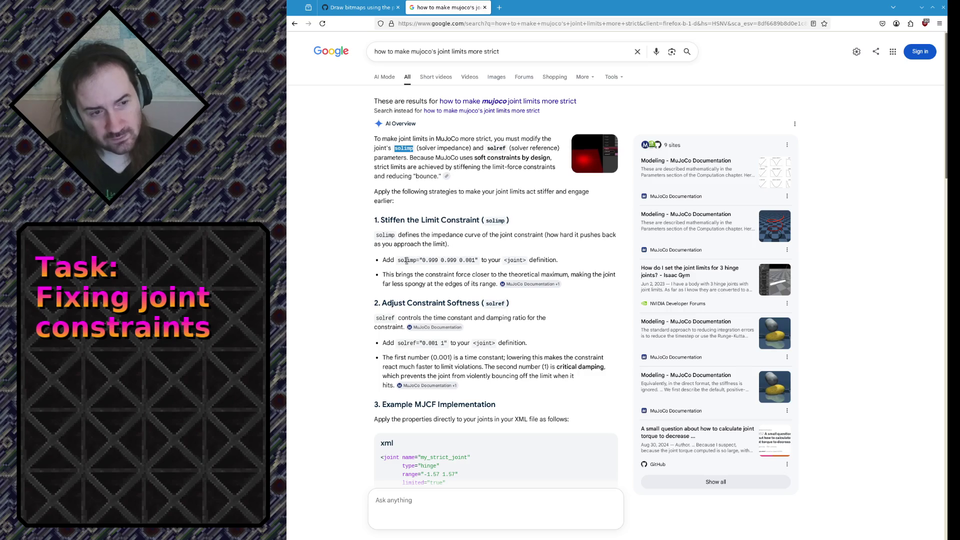
Read the AI overview, noting the suggested 0.999 solimp value and motor-driven joints text
drag(421, 261, 439, 262)
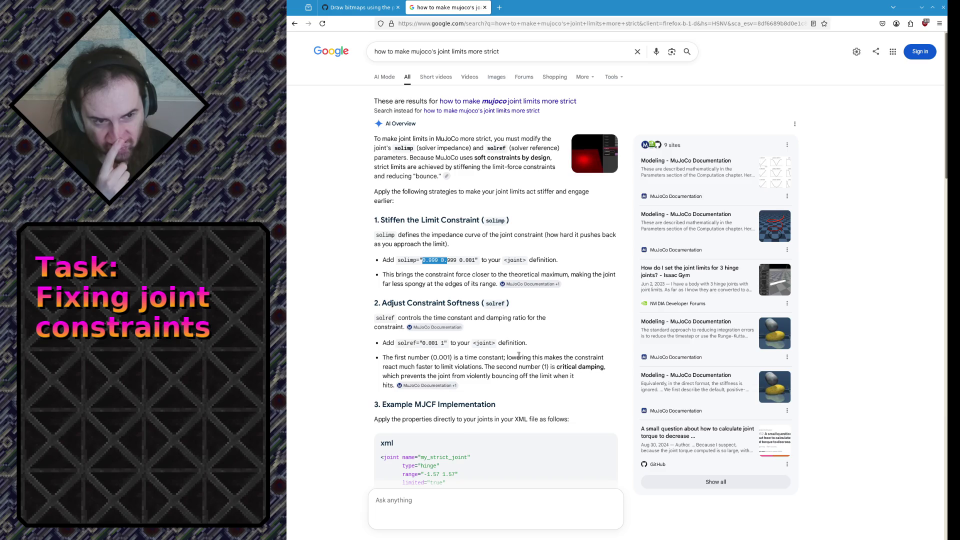
scroll(519, 357, down, 2)
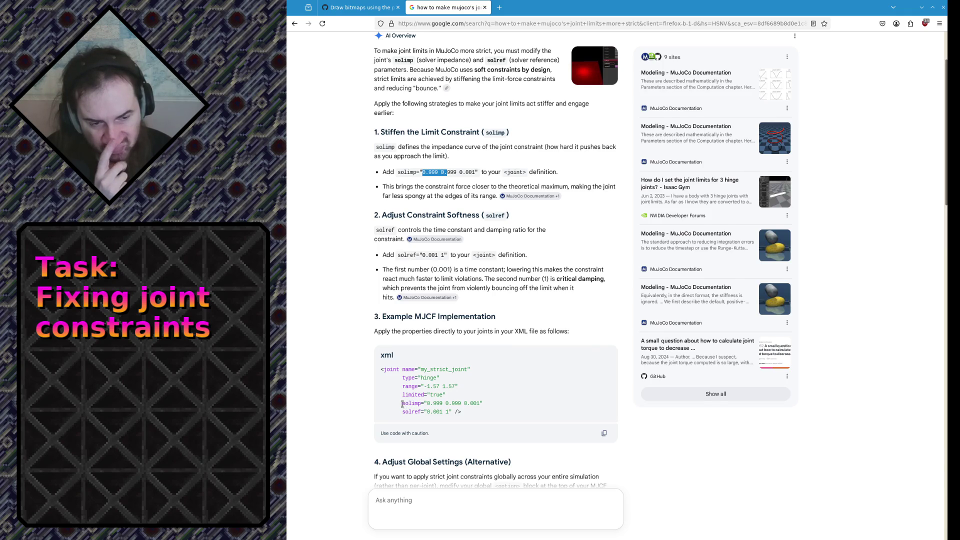
scroll(401, 405, down, 3)
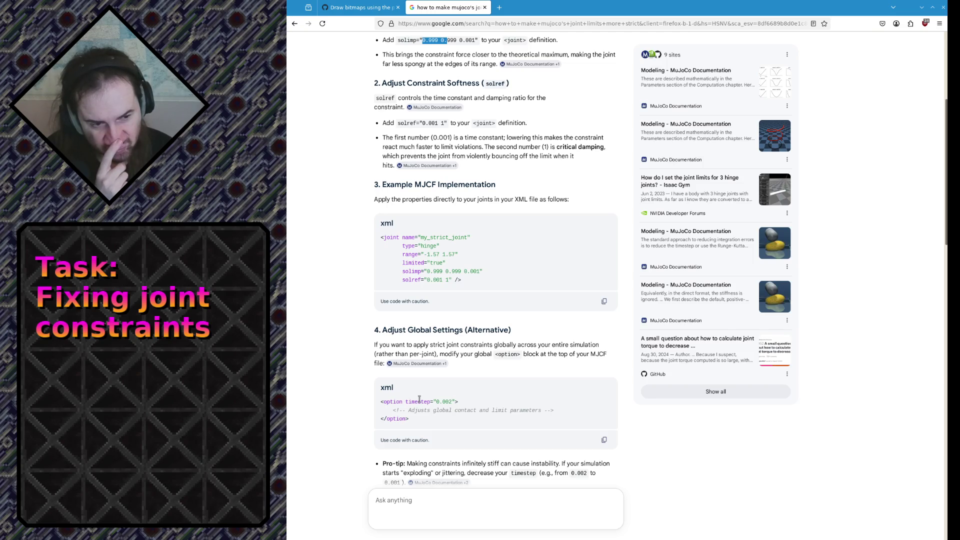
scroll(419, 399, down, 2)
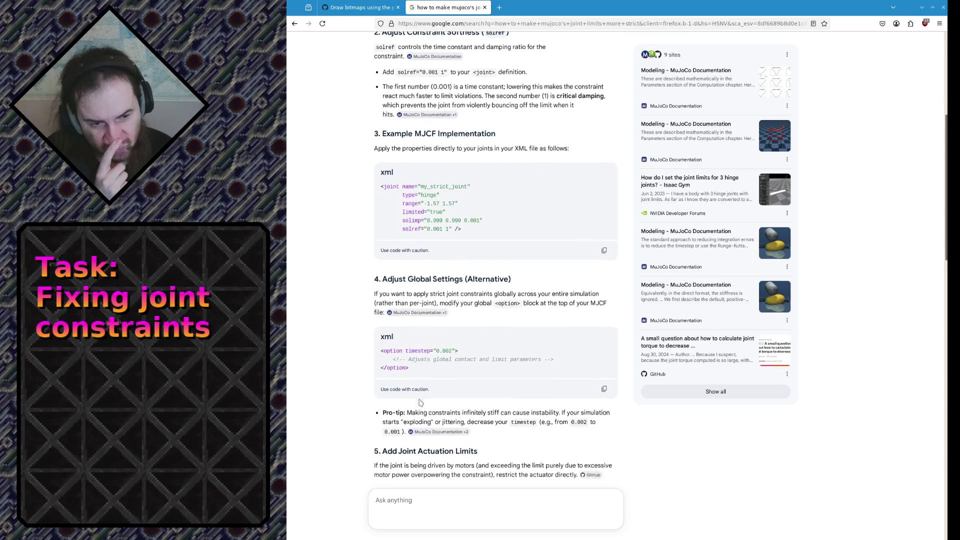
scroll(419, 402, down, 1)
scroll(419, 403, up, 3)
scroll(419, 402, down, 2)
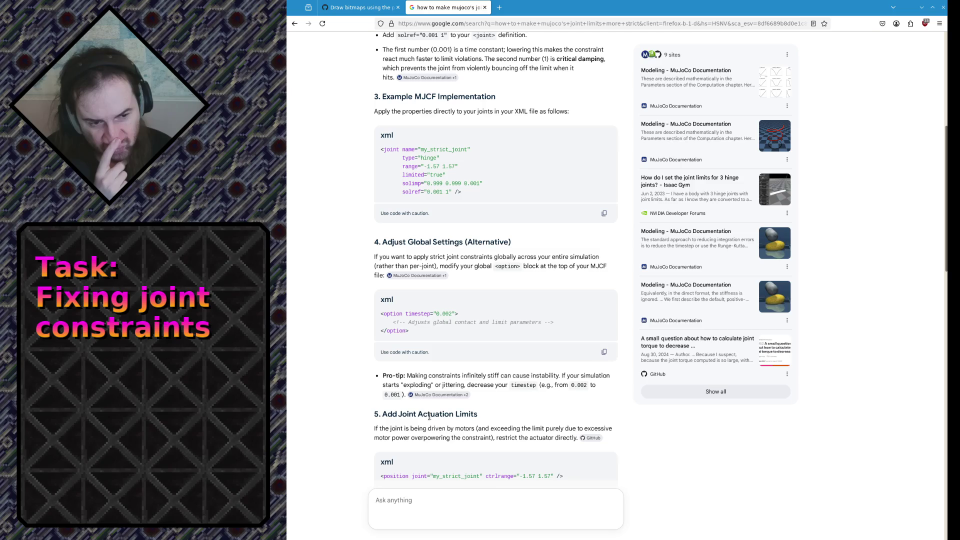
drag(431, 429, 431, 436)
click(431, 436)
scroll(393, 397, up, 3)
scroll(387, 394, up, 2)
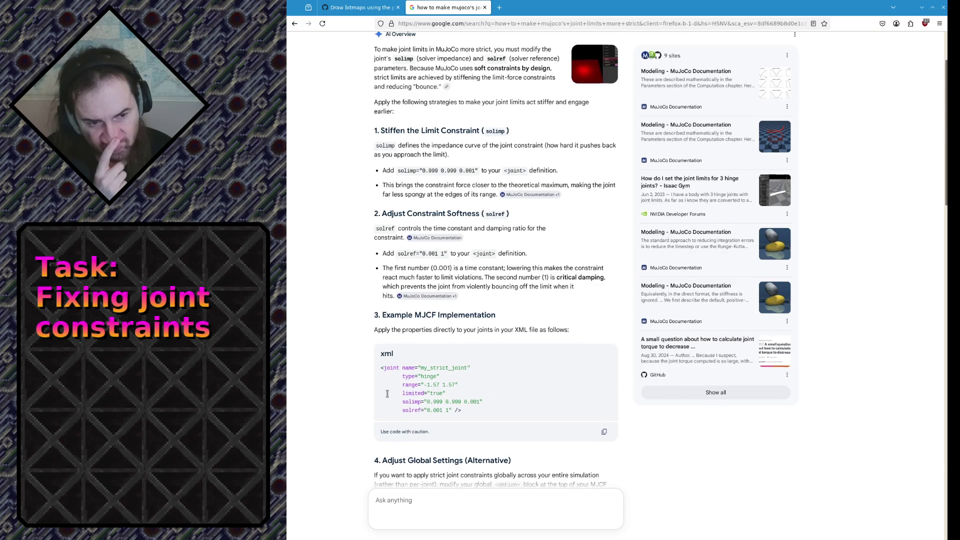
scroll(386, 393, down, 6)
scroll(411, 356, down, 3)
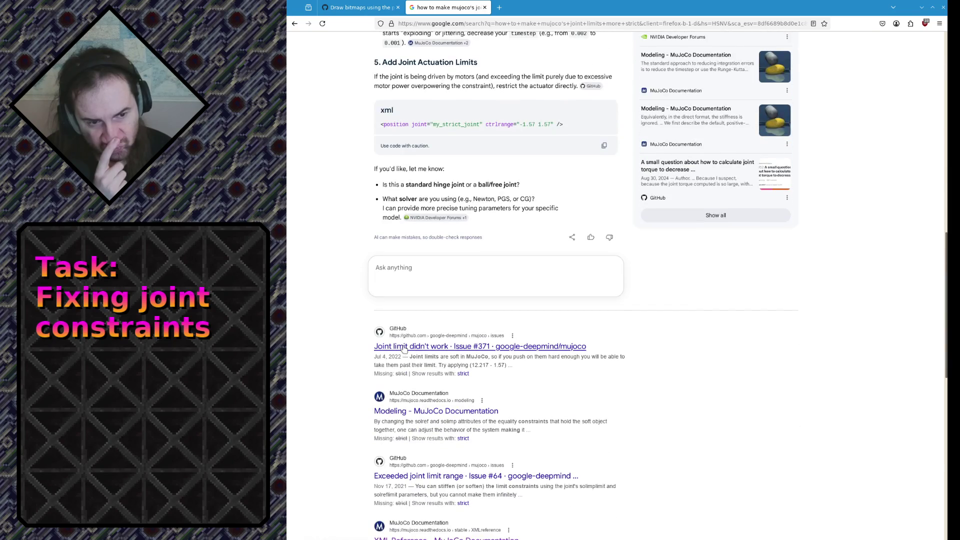
Open the 'Modeling - MuJoCo Documentation' result in a new tab and switch to it
middle_click(409, 411)
click(500, 7)
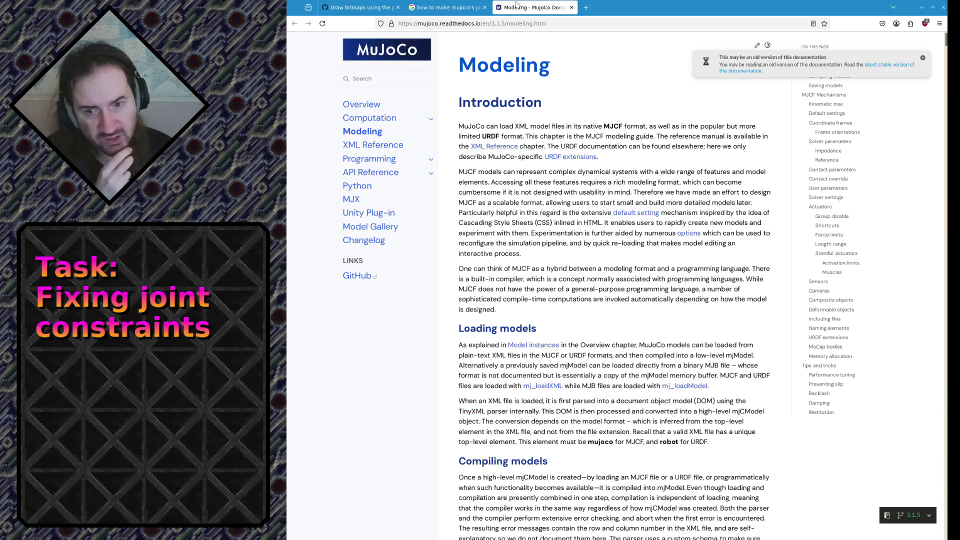
Find solref on the Modeling page to reach the Solver parameters Impedance section
key(ctrl+f)
text(solref)
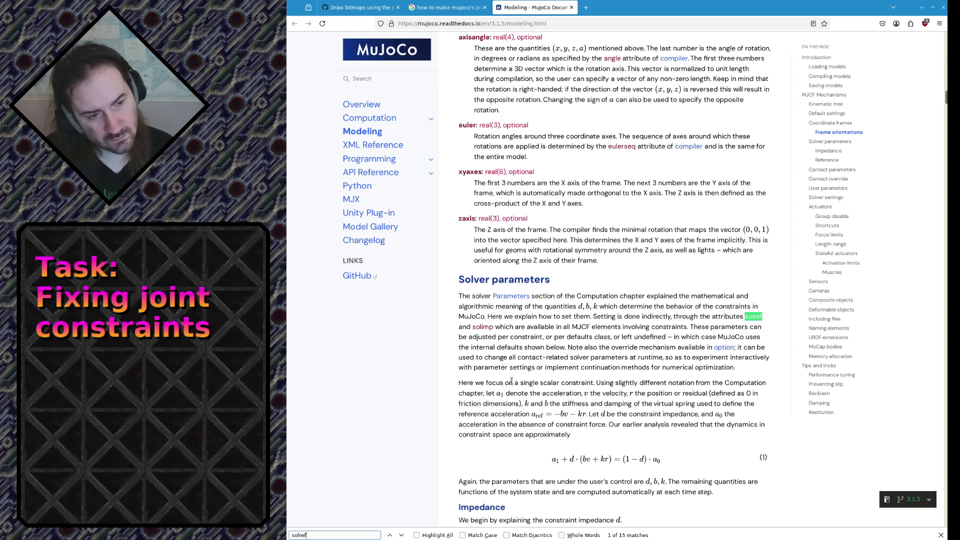
drag(512, 381, 509, 427)
click(508, 426)
scroll(496, 422, down, 2)
scroll(498, 424, down, 3)
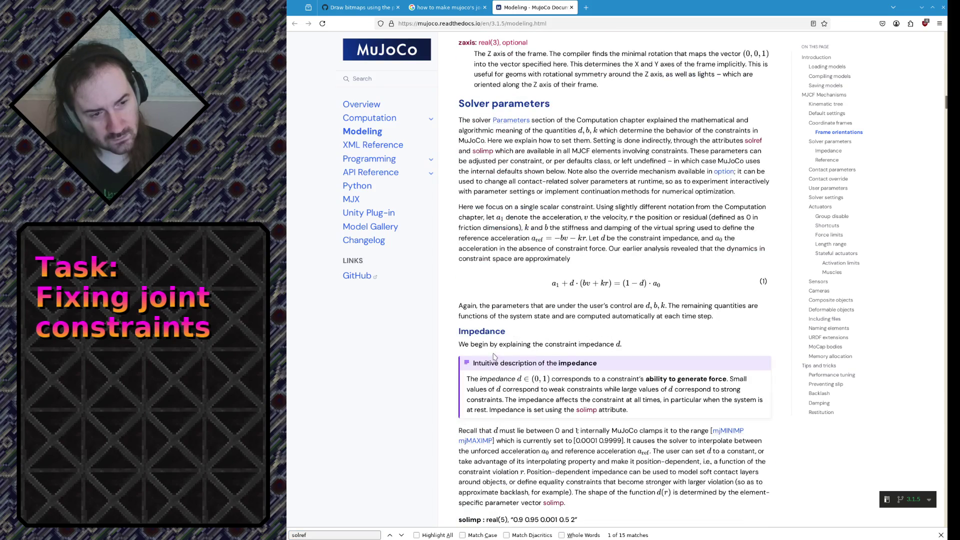
drag(493, 350, 600, 354)
click(600, 355)
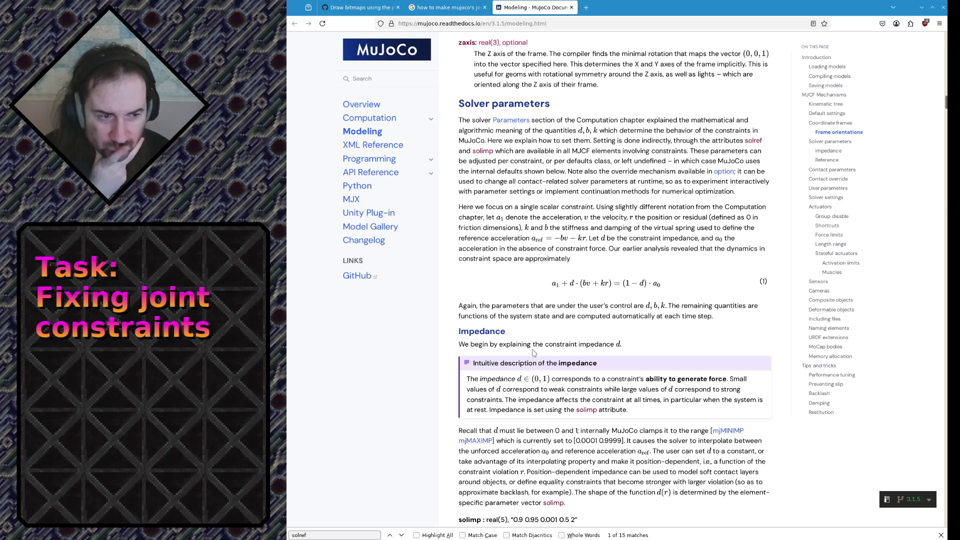
Read the constraint impedance explanation and its clamping range passage, highlighting as you go
drag(589, 389, 574, 400)
click(575, 400)
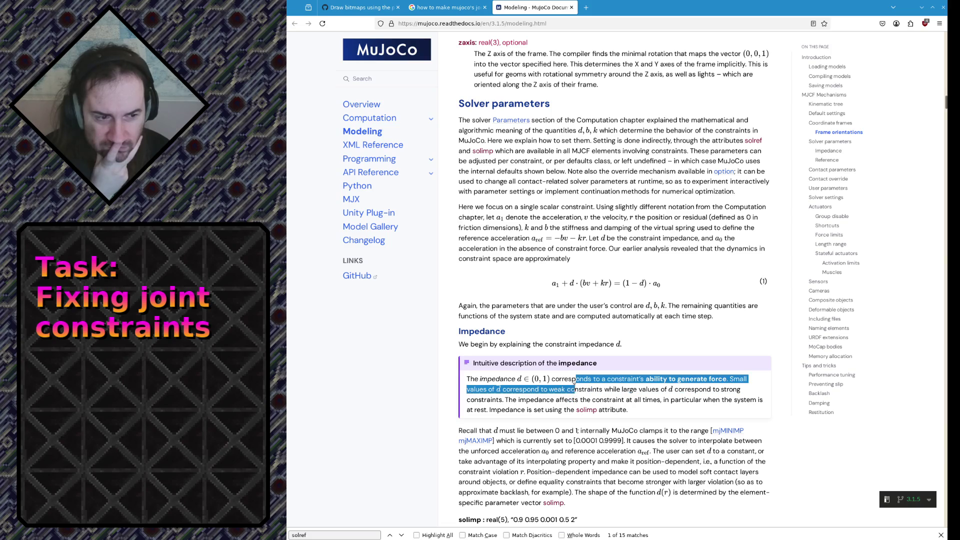
click(574, 400)
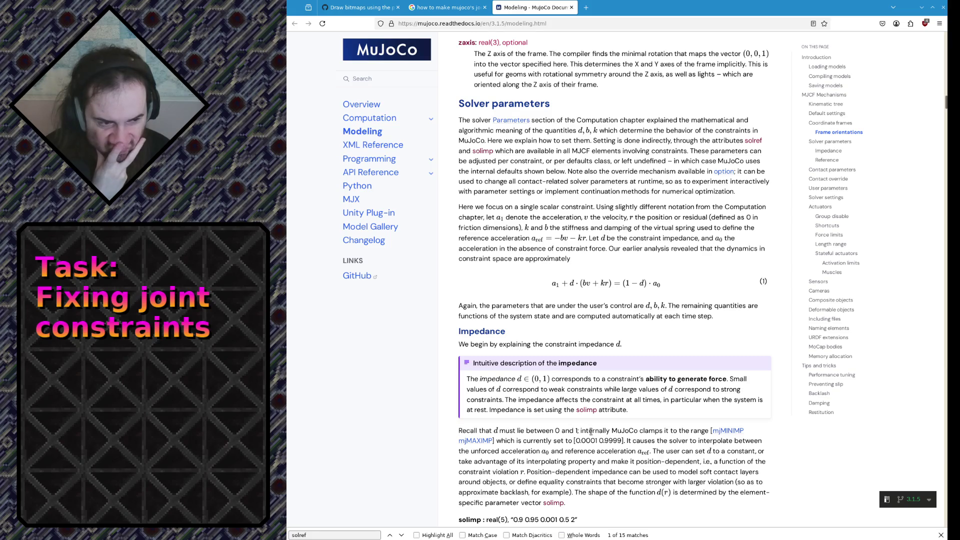
drag(590, 440, 531, 492)
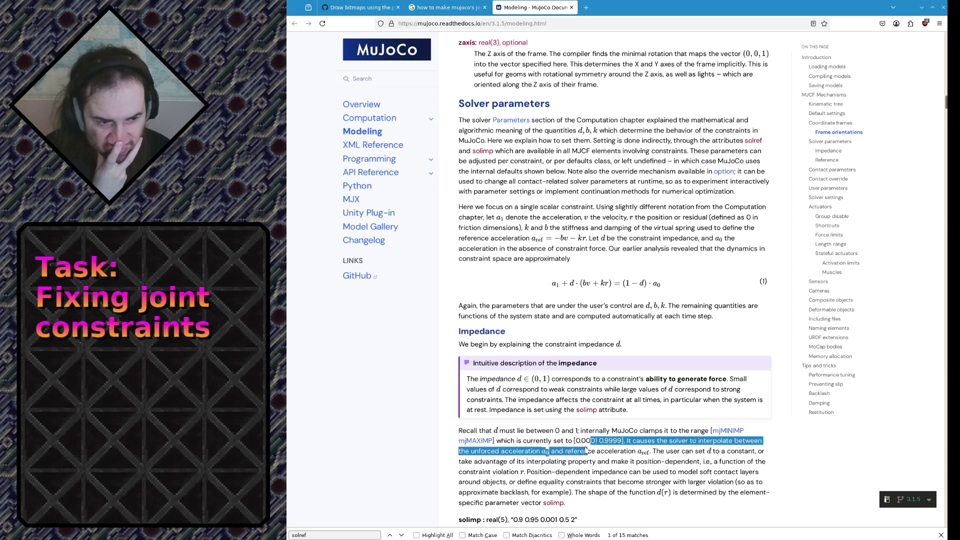
click(531, 492)
scroll(524, 480, down, 2)
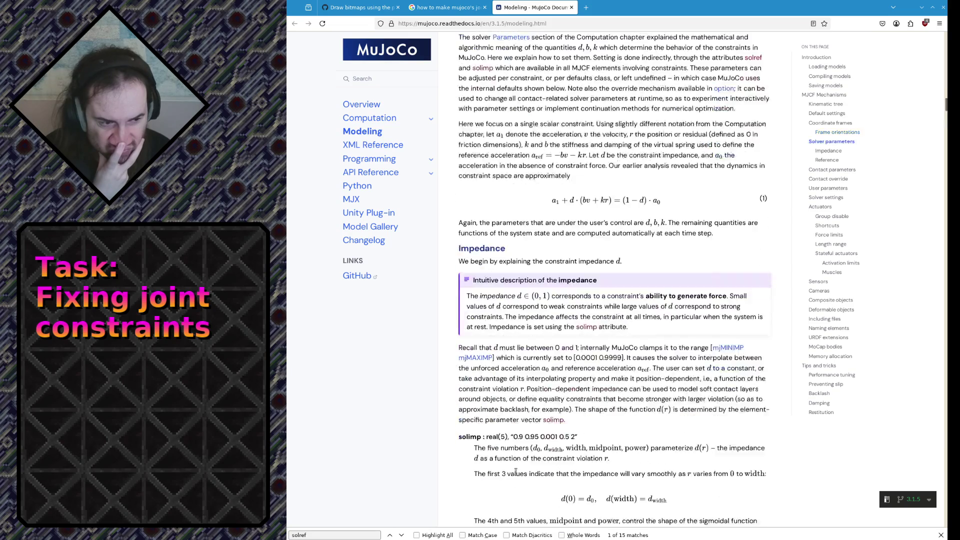
scroll(515, 469, down, 1)
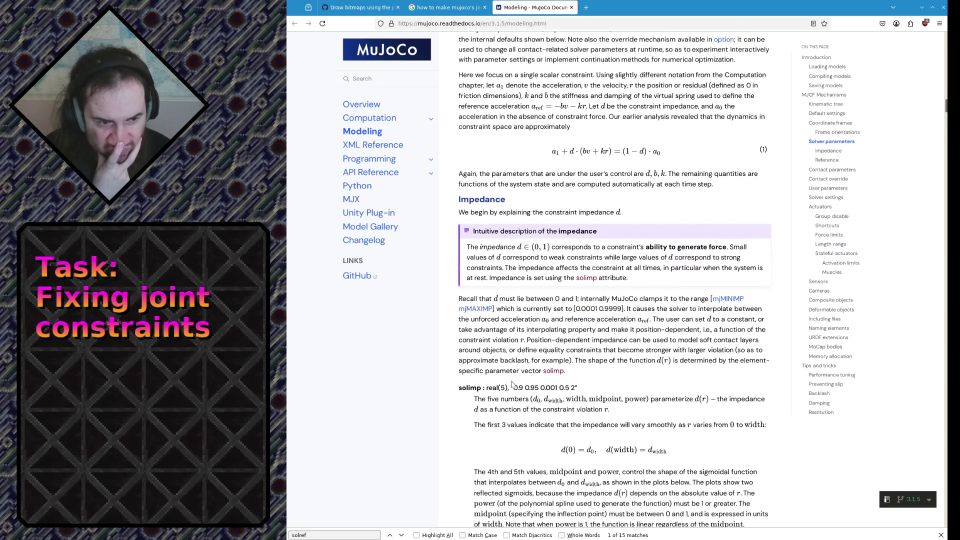
Read the solimp description of its five numbers and the power term, highlighting passages
drag(507, 399, 508, 410)
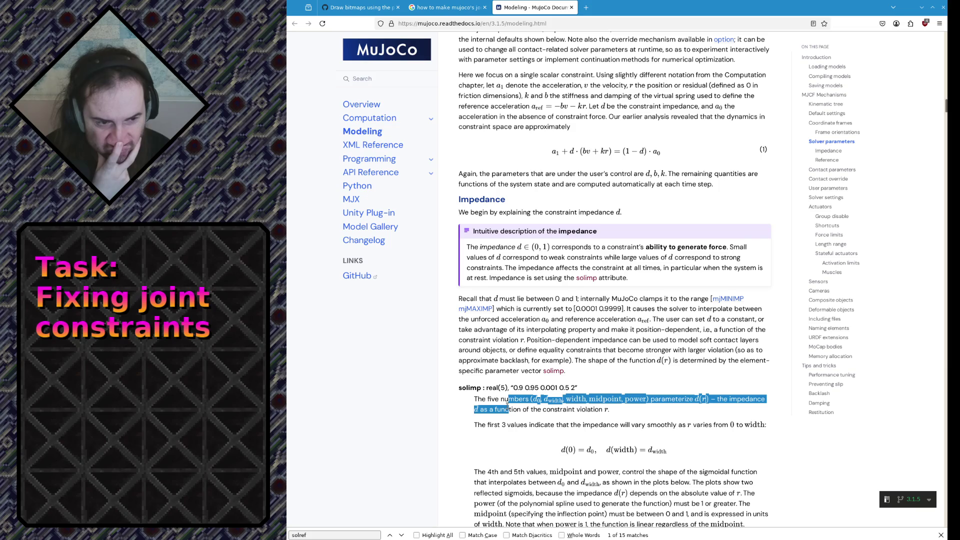
click(508, 410)
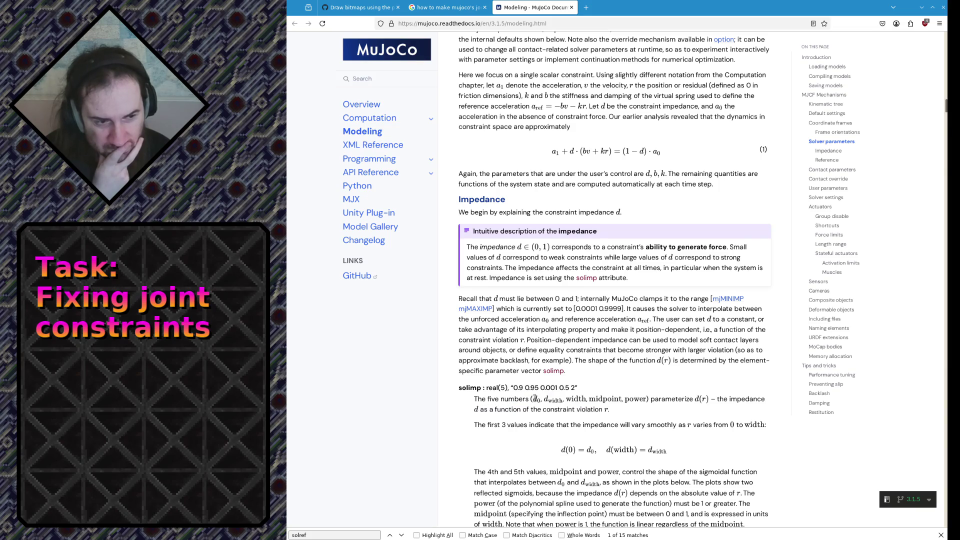
drag(530, 398, 529, 425)
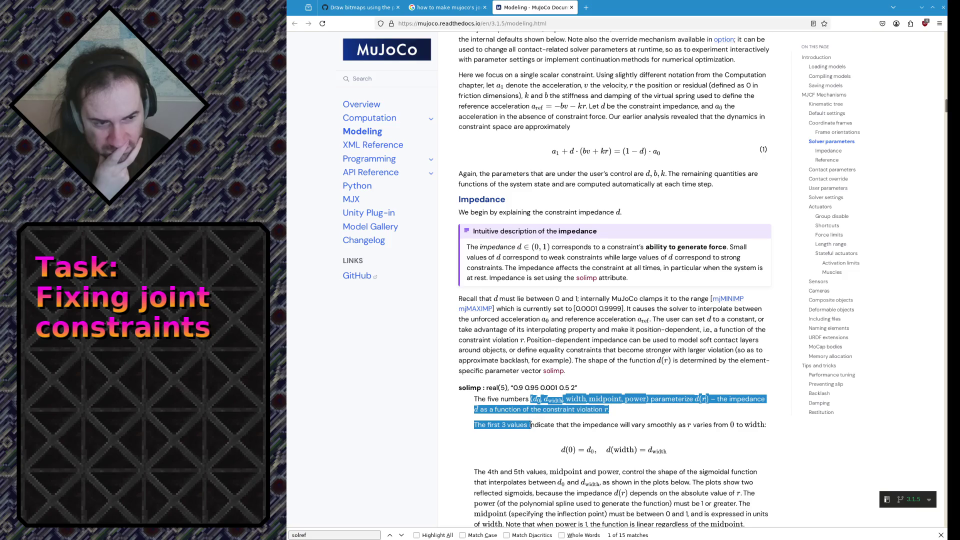
triple_click(530, 424)
click(529, 425)
scroll(529, 425, down, 3)
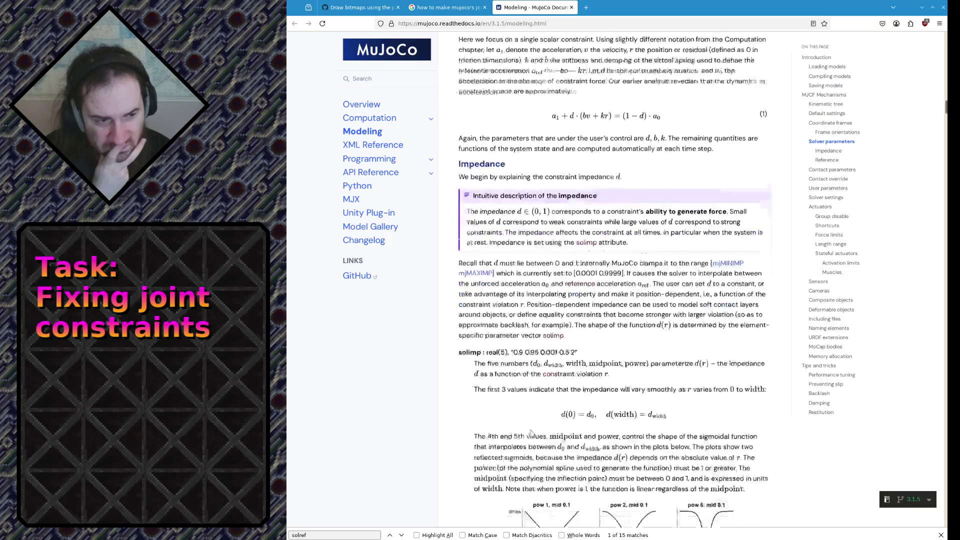
scroll(532, 383, down, 1)
scroll(531, 381, down, 1)
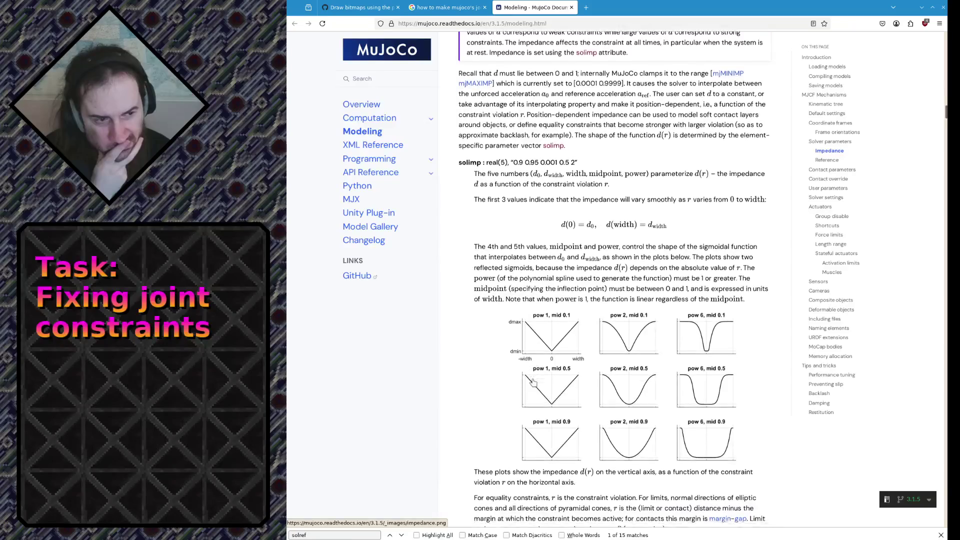
scroll(532, 382, down, 1)
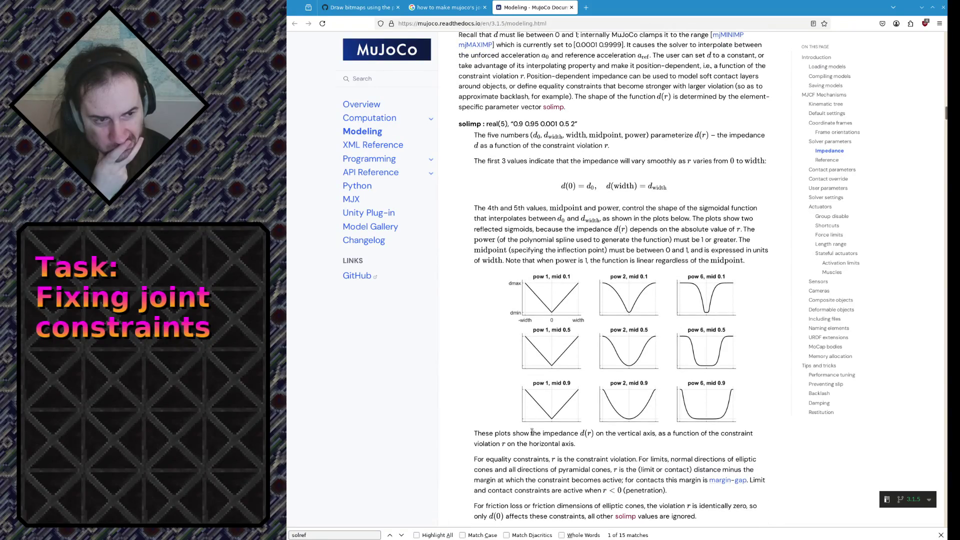
double_click(637, 135)
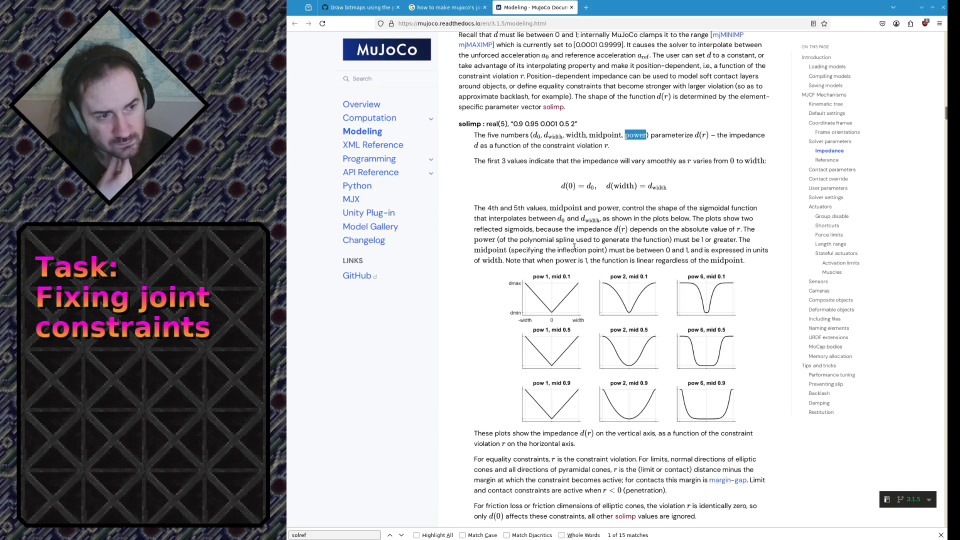
scroll(590, 259, down, 2)
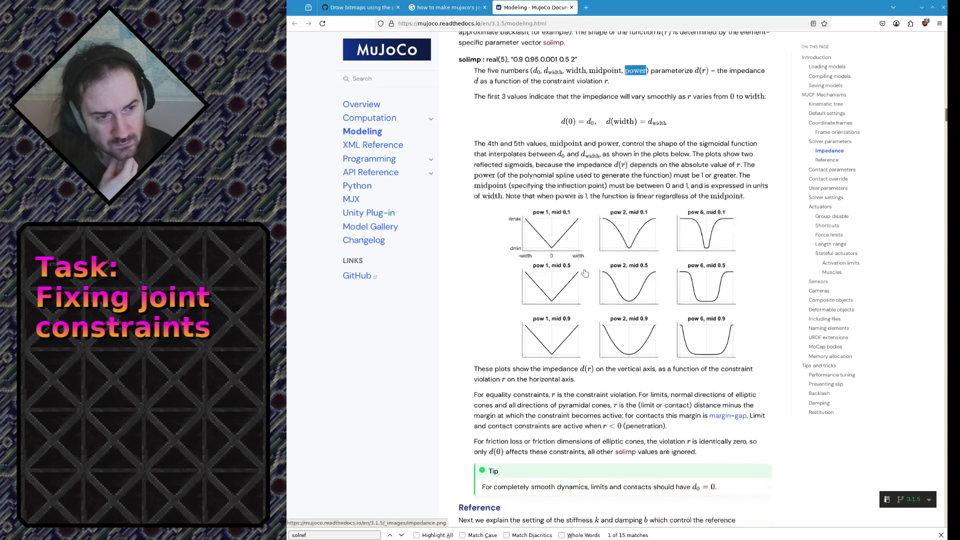
Read the solref explanation on equality constraints and the mass-spring-damper re-parameterization
drag(530, 372, 525, 396)
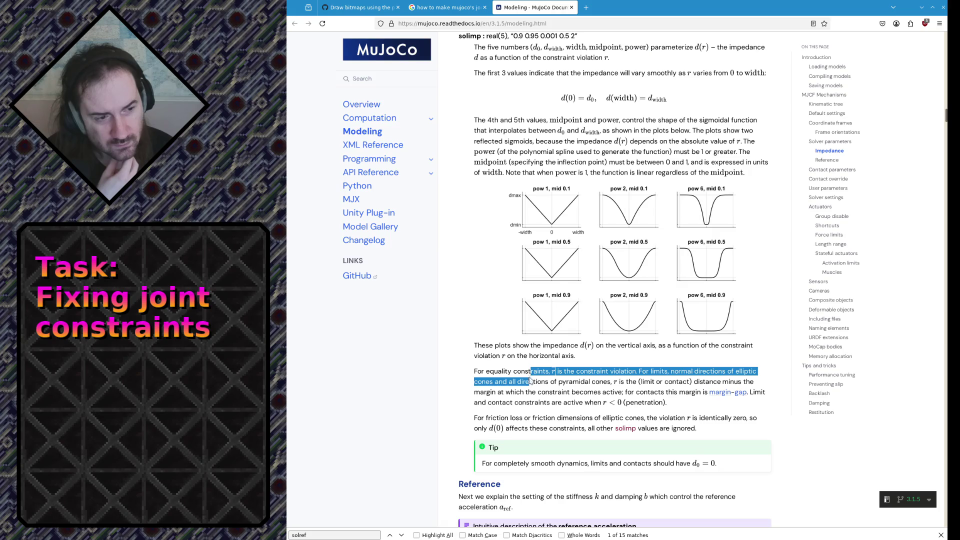
click(525, 396)
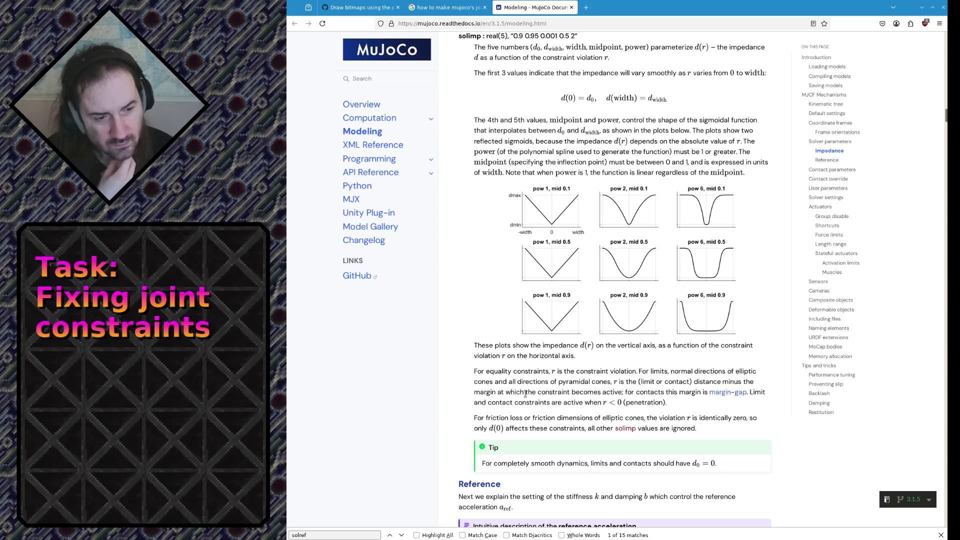
scroll(525, 395, down, 3)
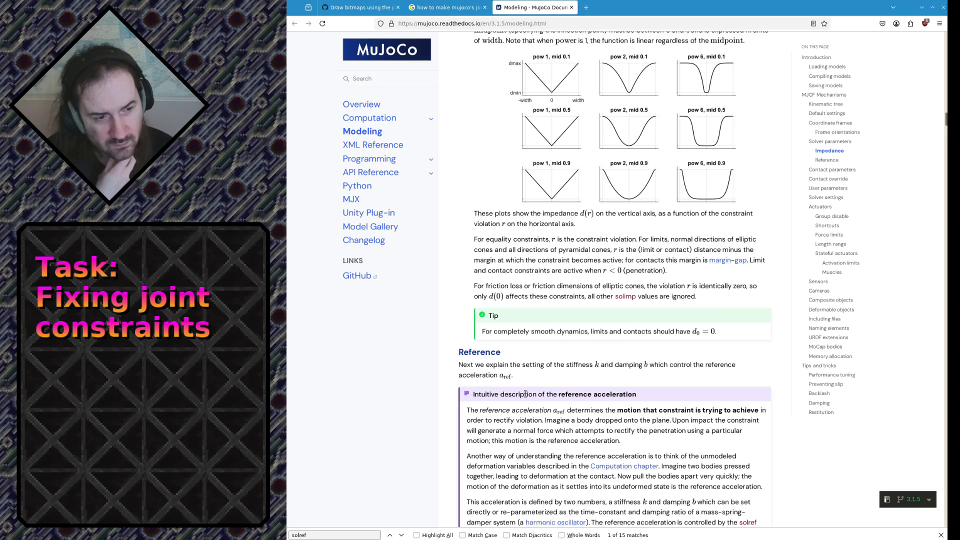
scroll(561, 405, down, 2)
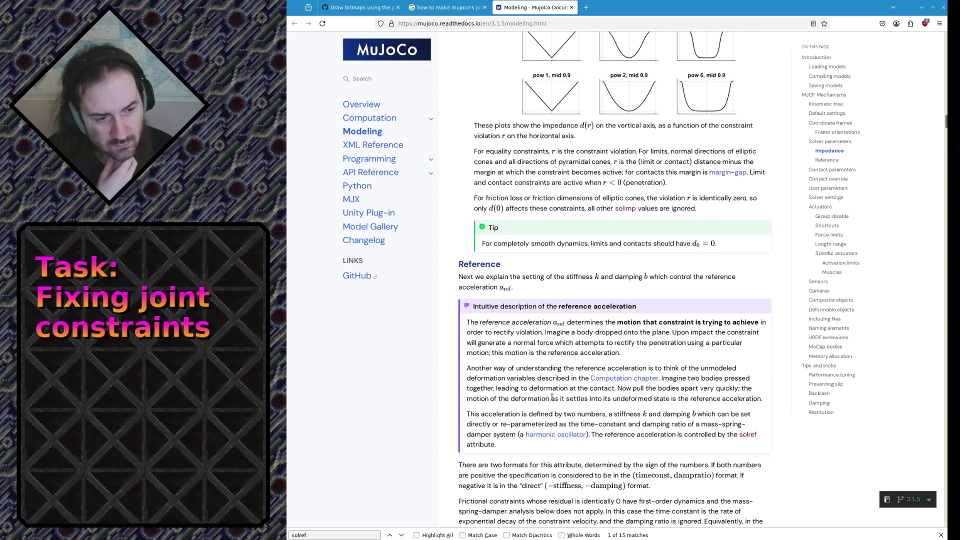
scroll(520, 395, down, 3)
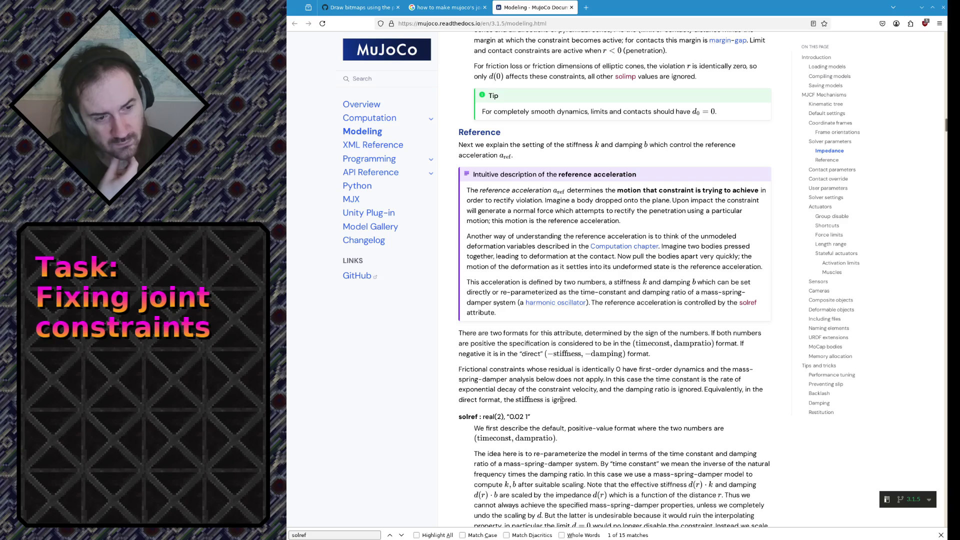
drag(518, 433, 516, 466)
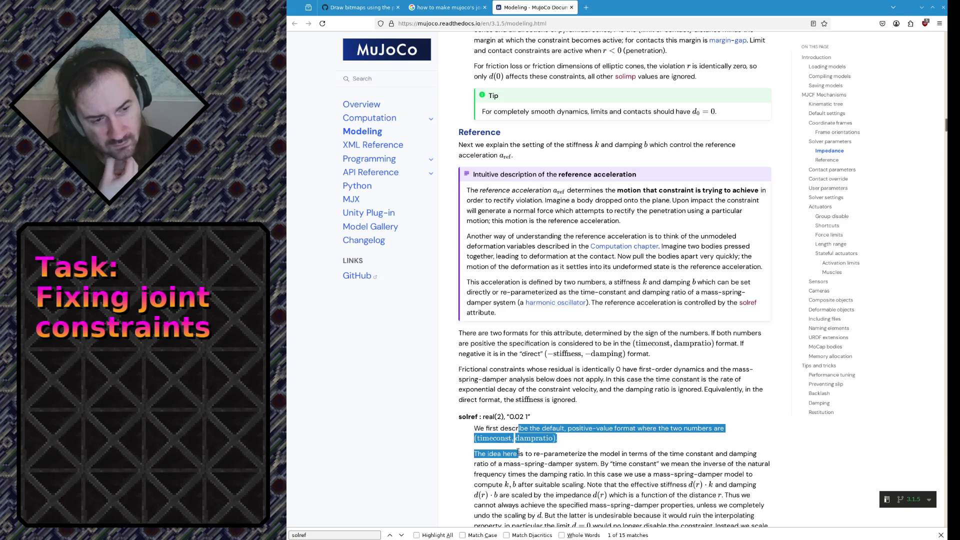
click(515, 467)
scroll(508, 466, down, 3)
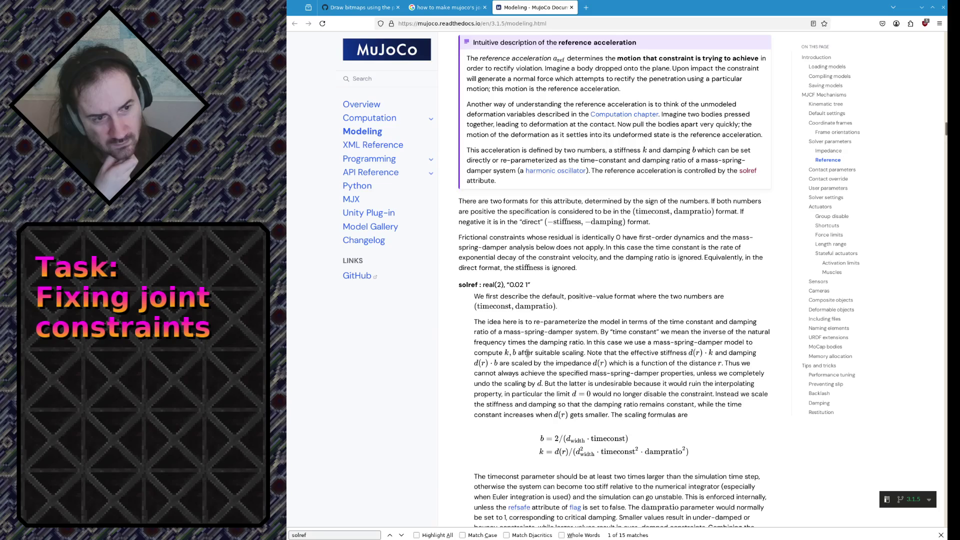
double_click(499, 337)
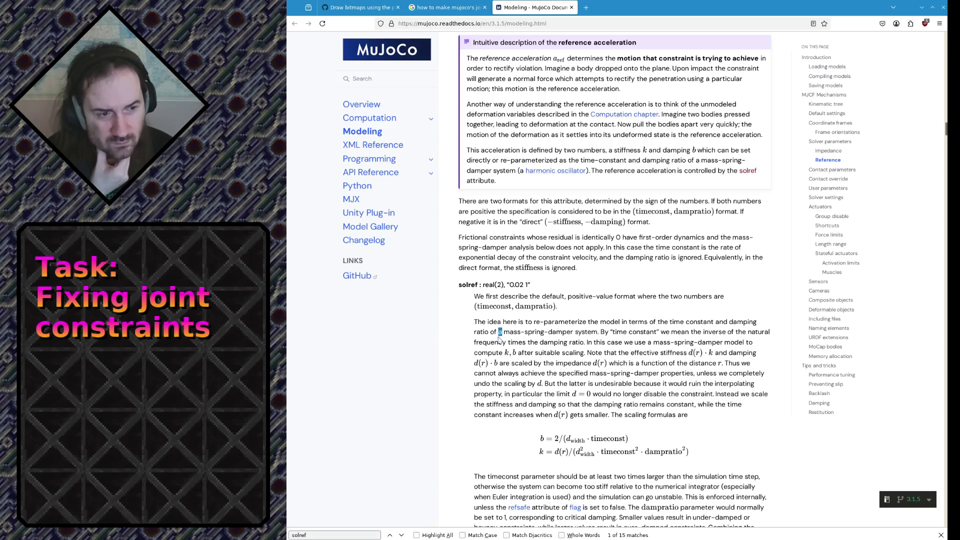
drag(500, 339, 502, 404)
click(503, 404)
scroll(488, 412, down, 2)
scroll(479, 417, down, 1)
scroll(474, 422, down, 2)
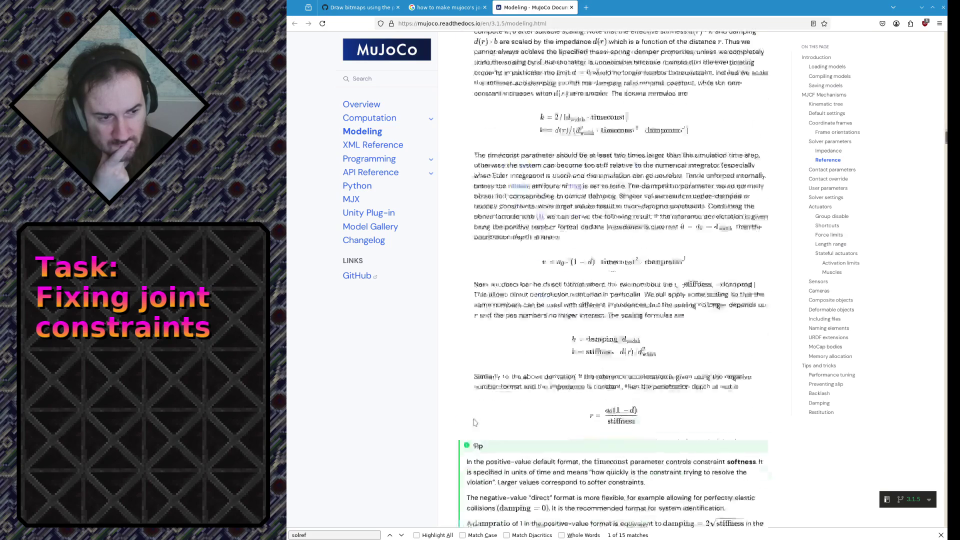
mouse_move(517, 432)
mouse_down()
mouse_move(525, 442)
mouse_move(510, 452)
mouse_up()
Read the Tip on dampratio of 1 equivalence, ending back at the Reference section
click(498, 448)
scroll(493, 441, down, 1)
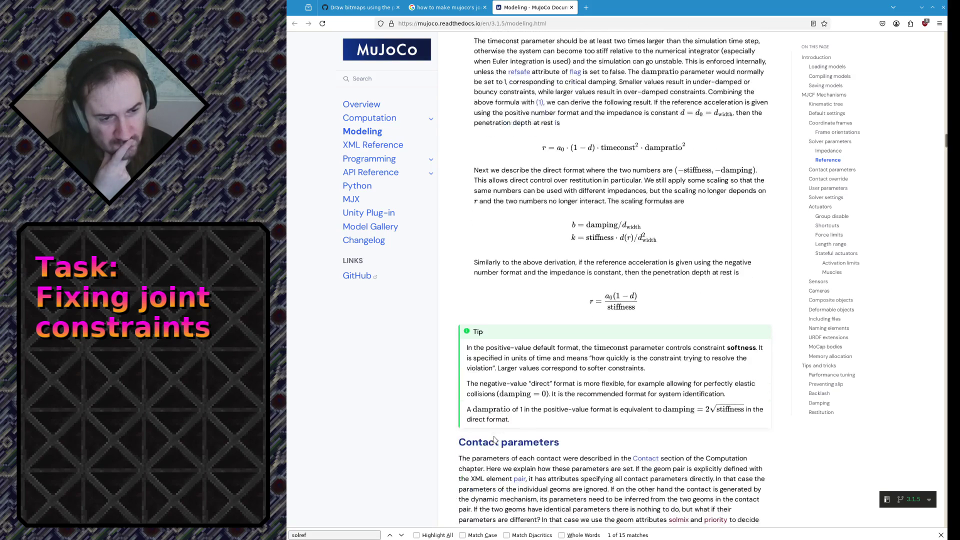
mouse_move(475, 405)
mouse_down()
mouse_move(472, 414)
mouse_move(480, 405)
mouse_move(501, 414)
mouse_up()
click(473, 415)
click(481, 405)
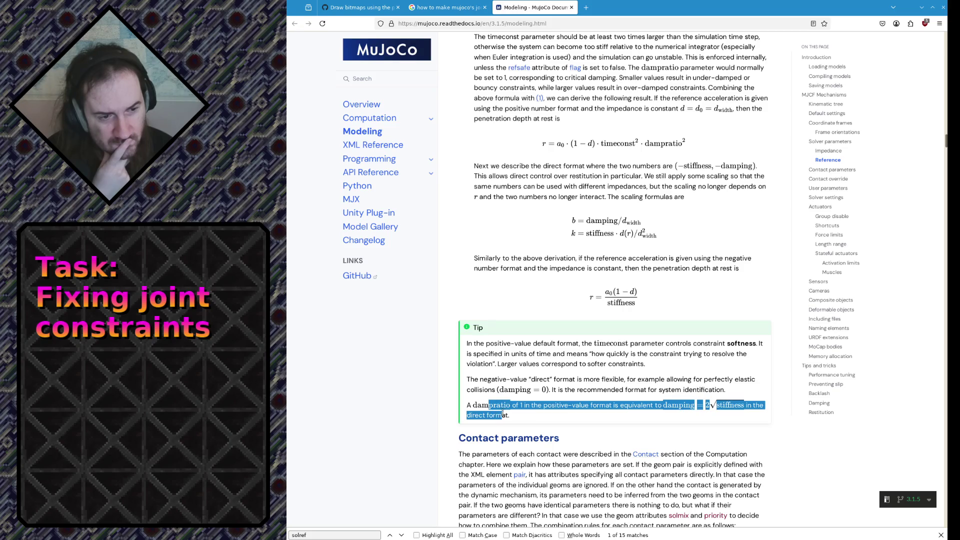
click(504, 415)
scroll(503, 413, up, 5)
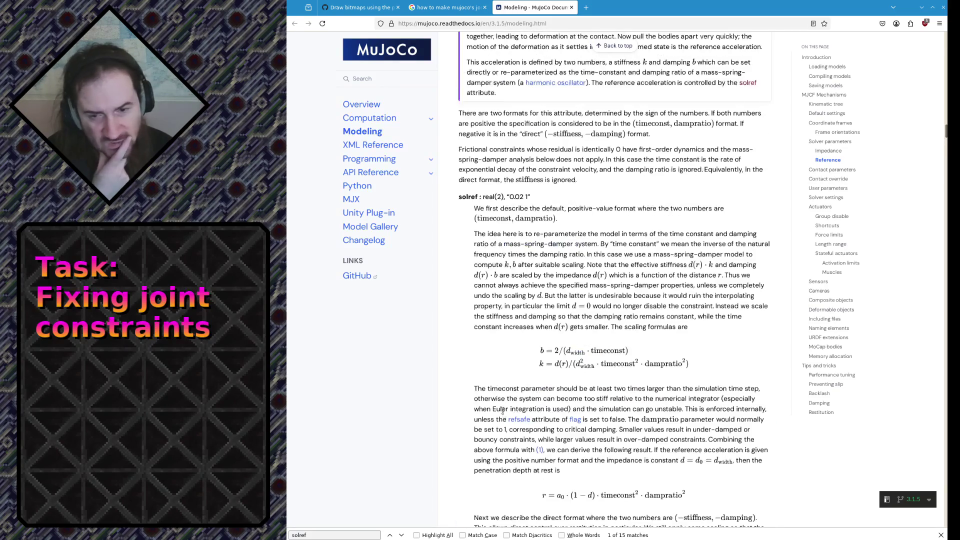
scroll(502, 412, up, 5)
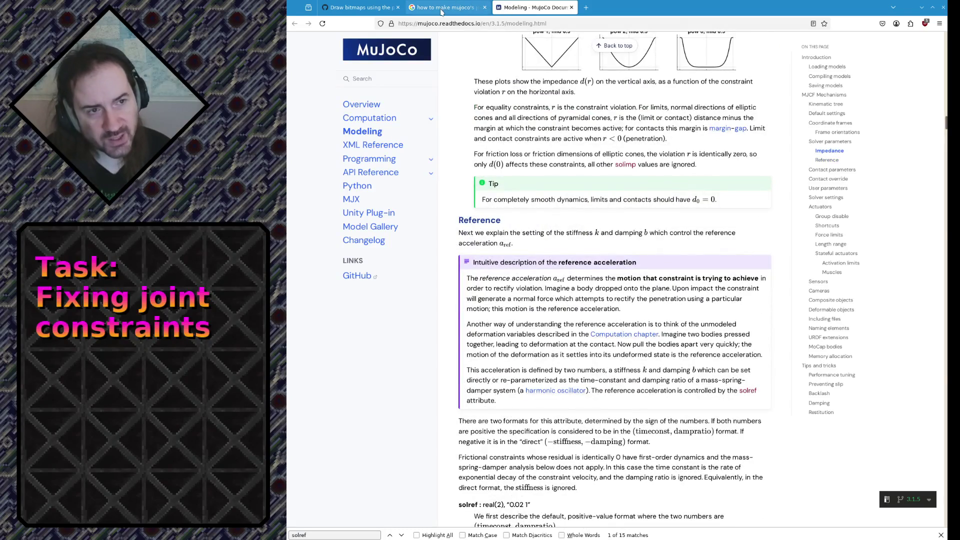
click(446, 8)
scroll(435, 226, up, 3)
scroll(430, 390, up, 5)
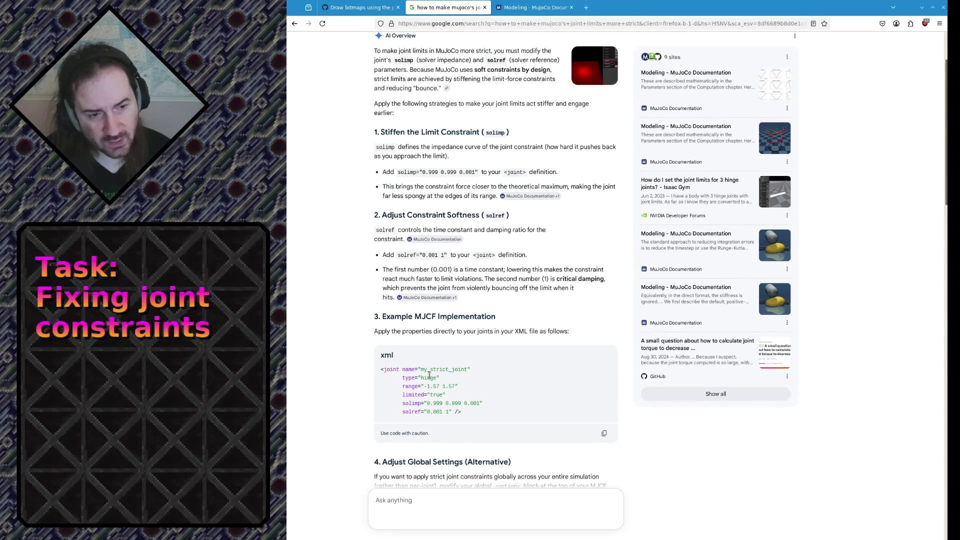
scroll(427, 403, up, 2)
scroll(412, 270, down, 3)
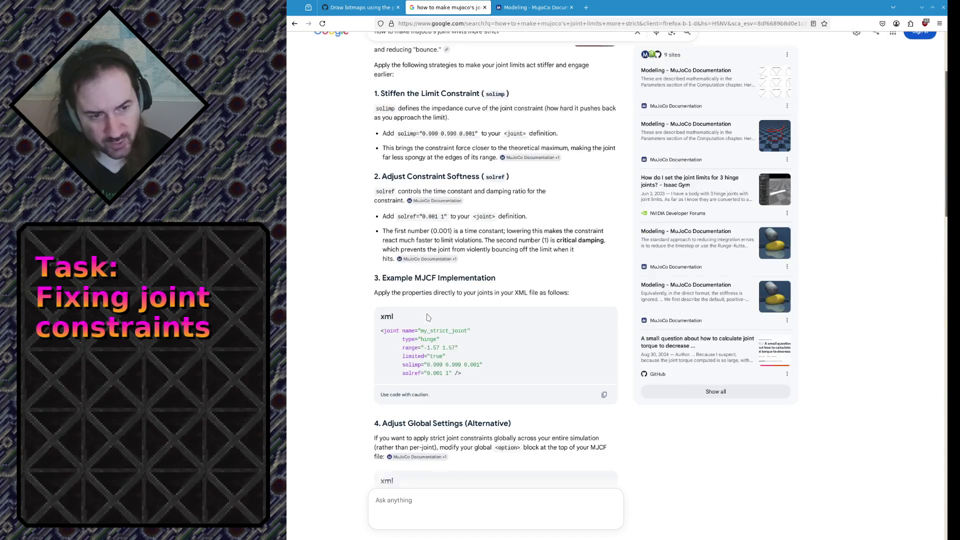
drag(397, 128, 477, 129)
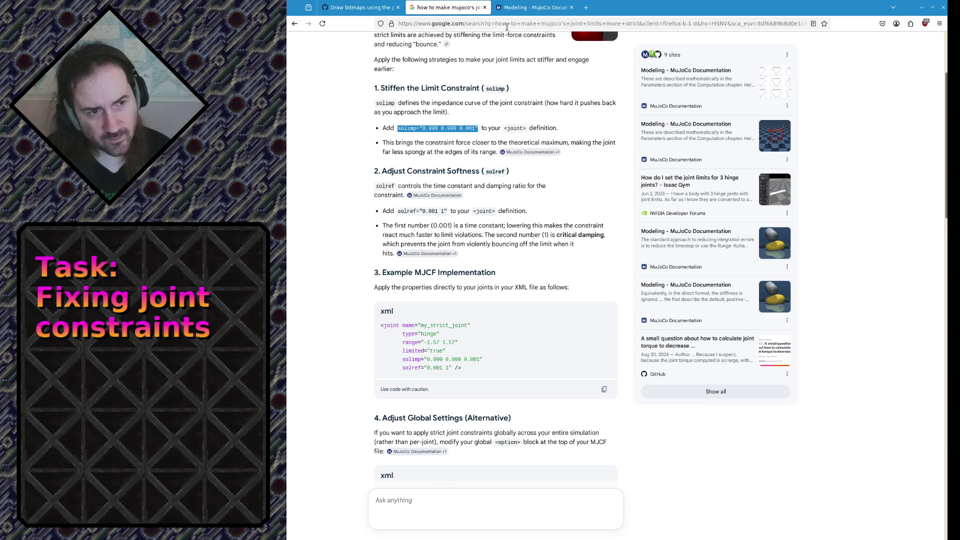
click(533, 6)
scroll(527, 258, down, 3)
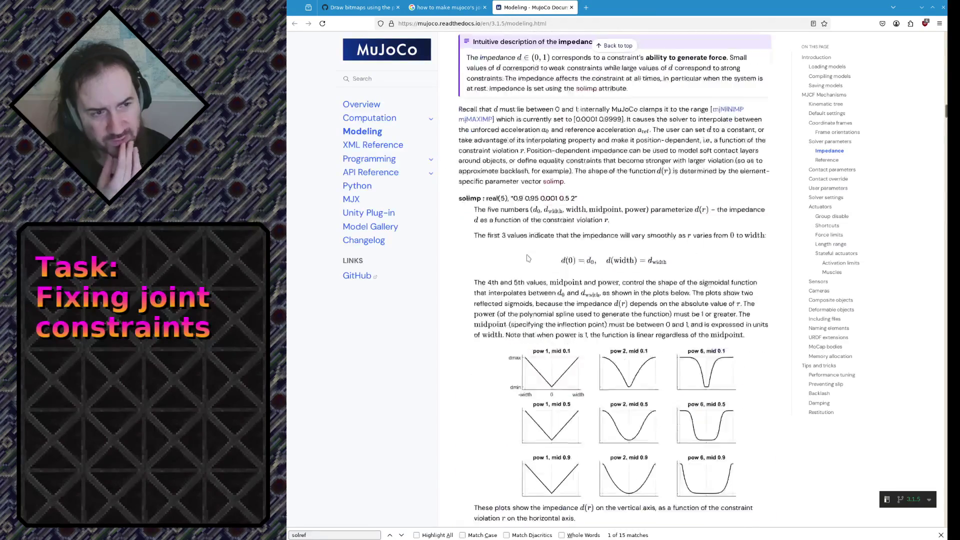
scroll(527, 258, up, 3)
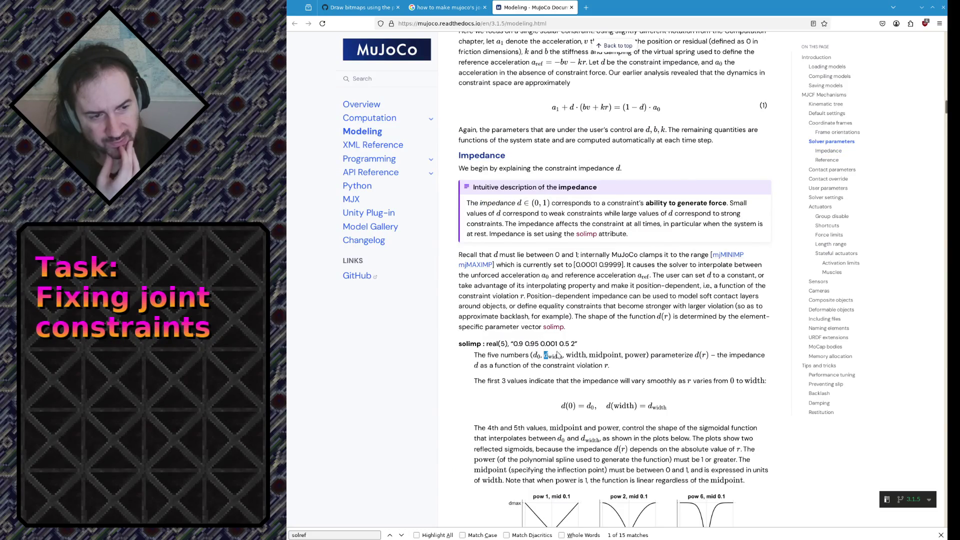
drag(557, 356, 567, 356)
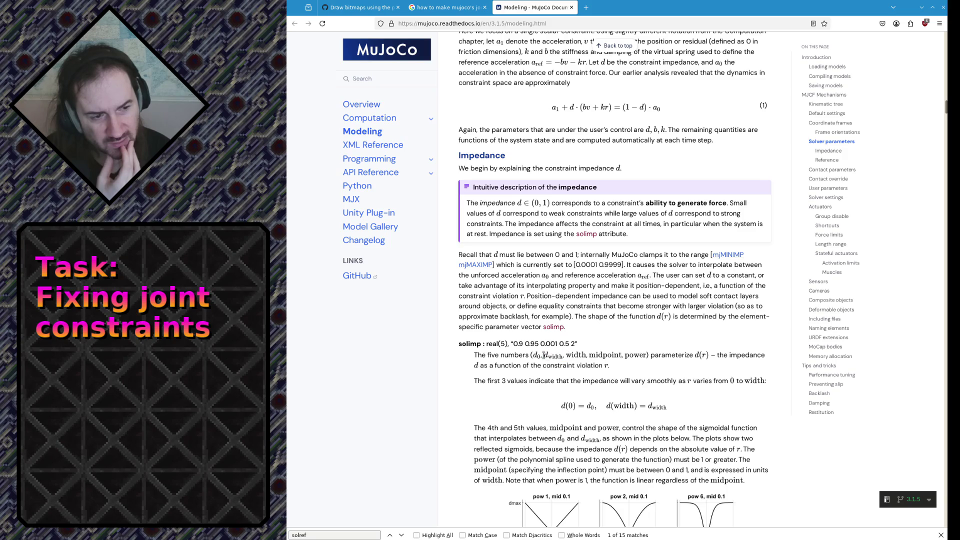
double_click(616, 405)
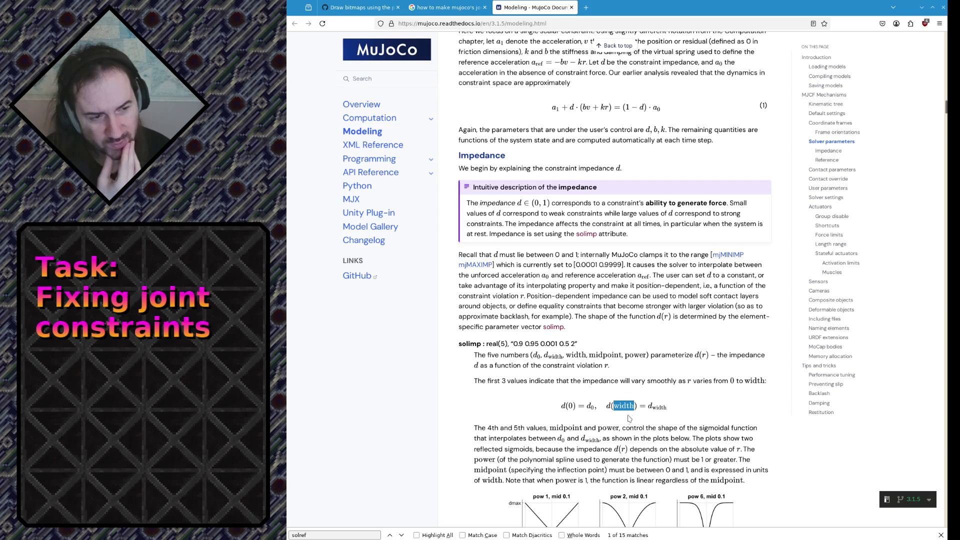
drag(648, 408, 670, 405)
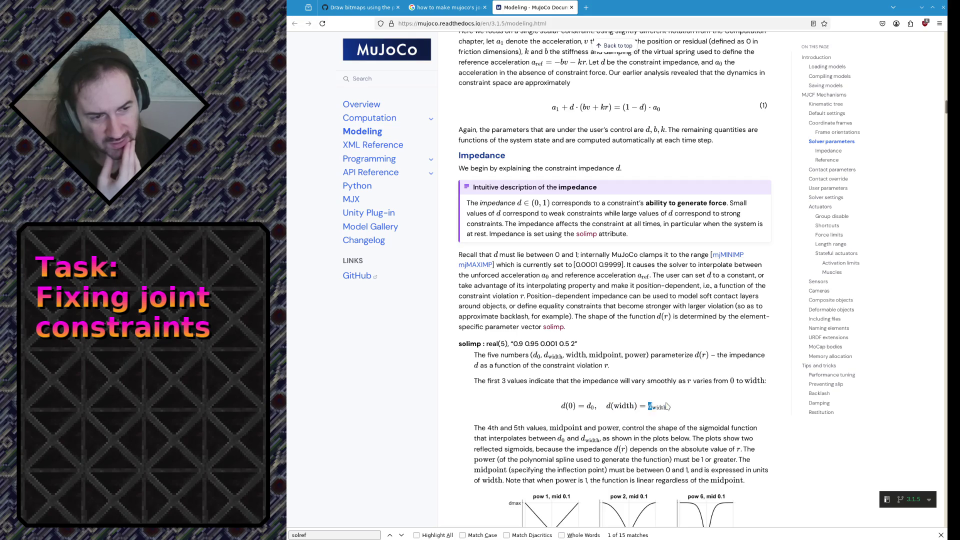
click(670, 405)
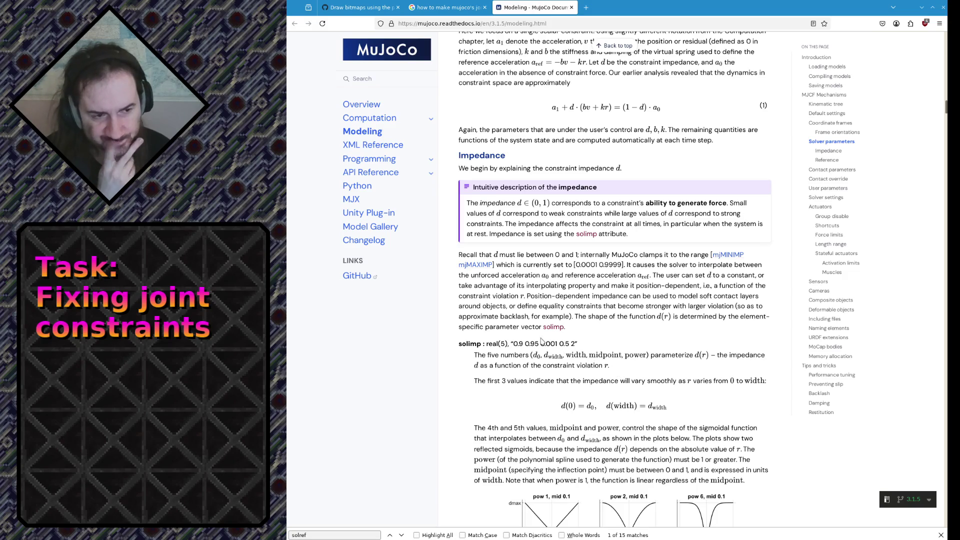
drag(540, 343, 560, 344)
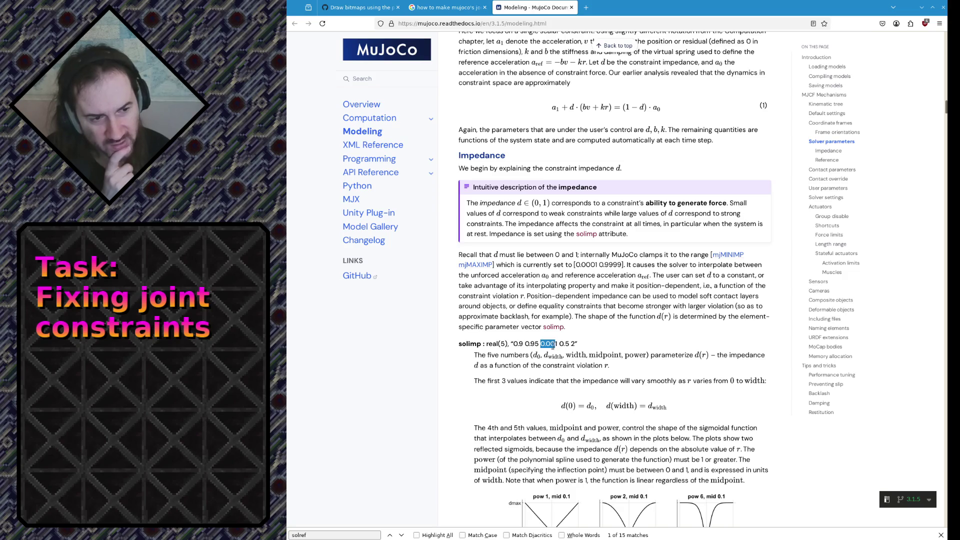
click(523, 344)
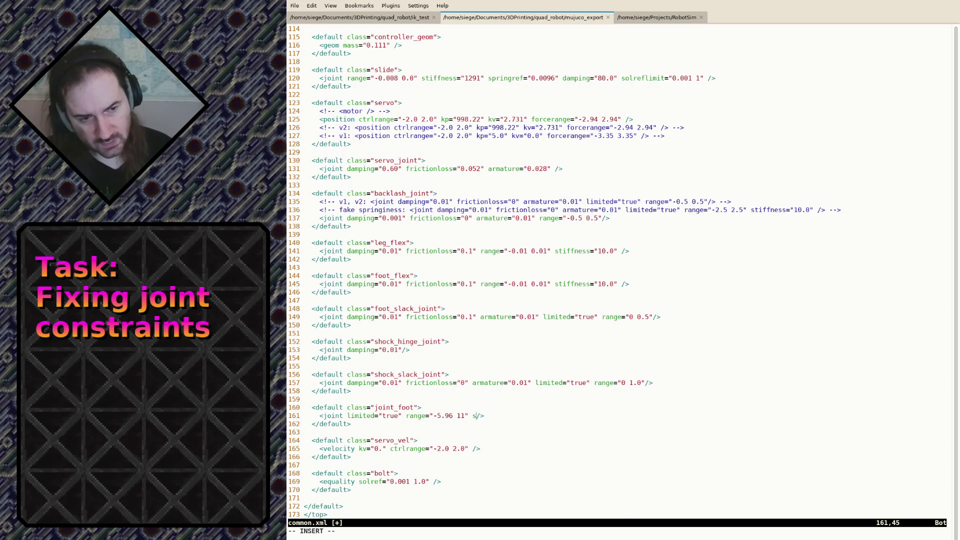
text(p)
Add solimp="0.99 0.9 " to the joint_foot default in Kate and switch back to Firefox
key(BackSpace)
text(oli)
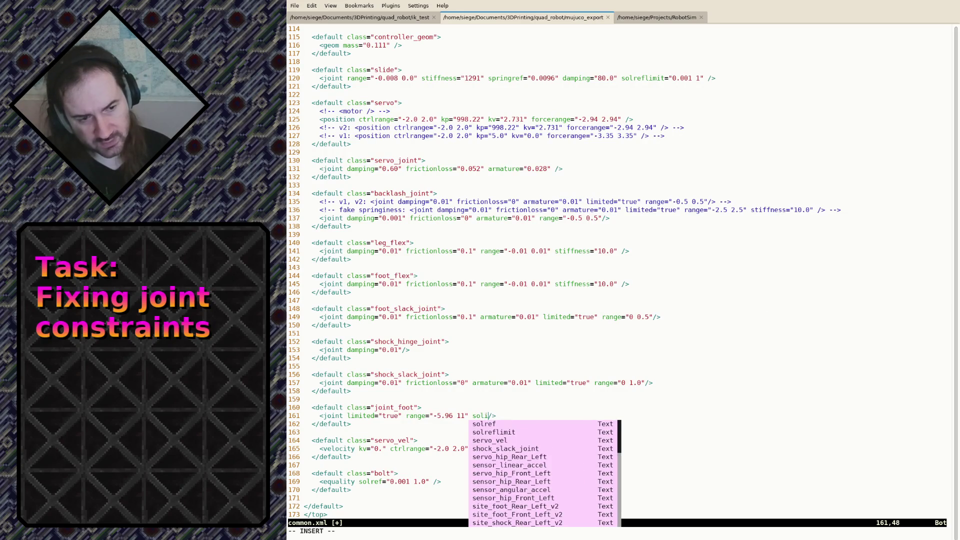
text(mp=)
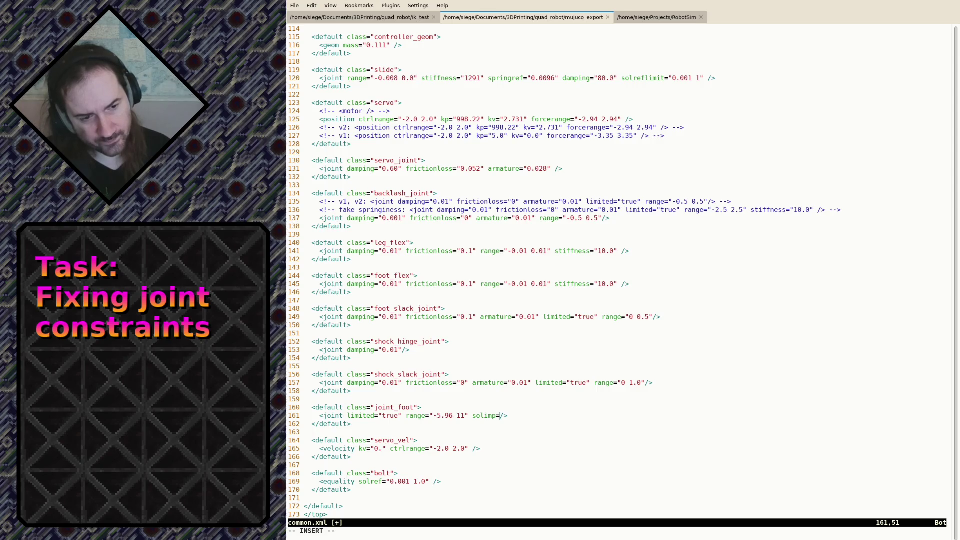
text("0.99)
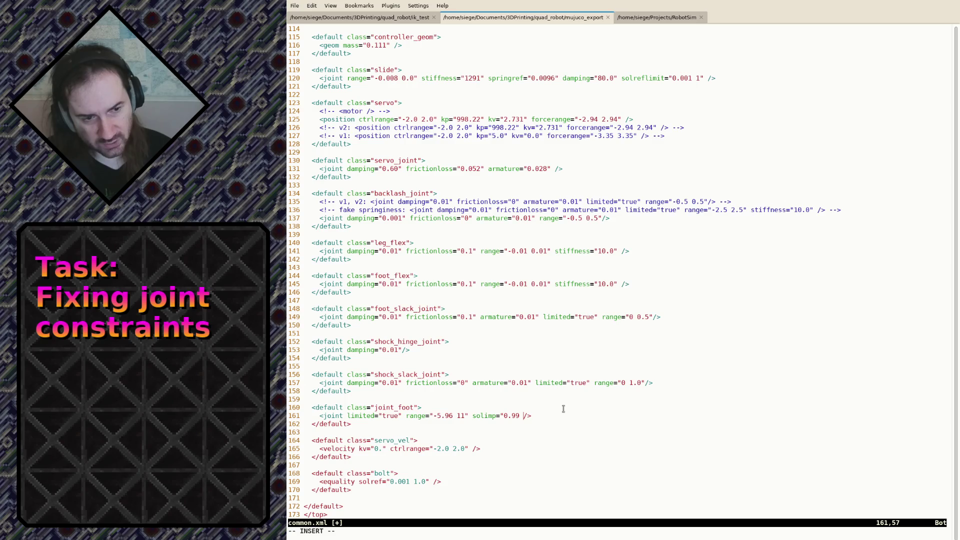
text(0.9)
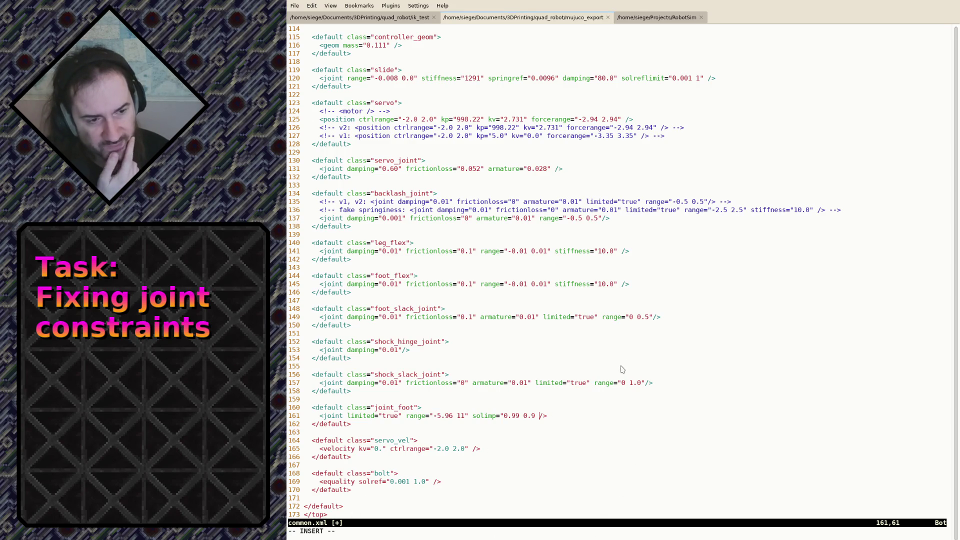
key(alt+Tab)
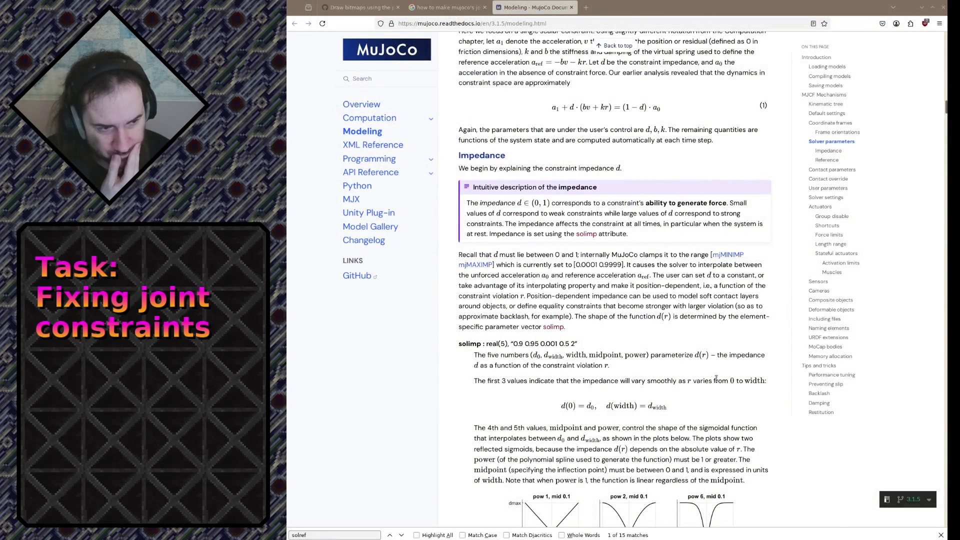
scroll(555, 378, down, 2)
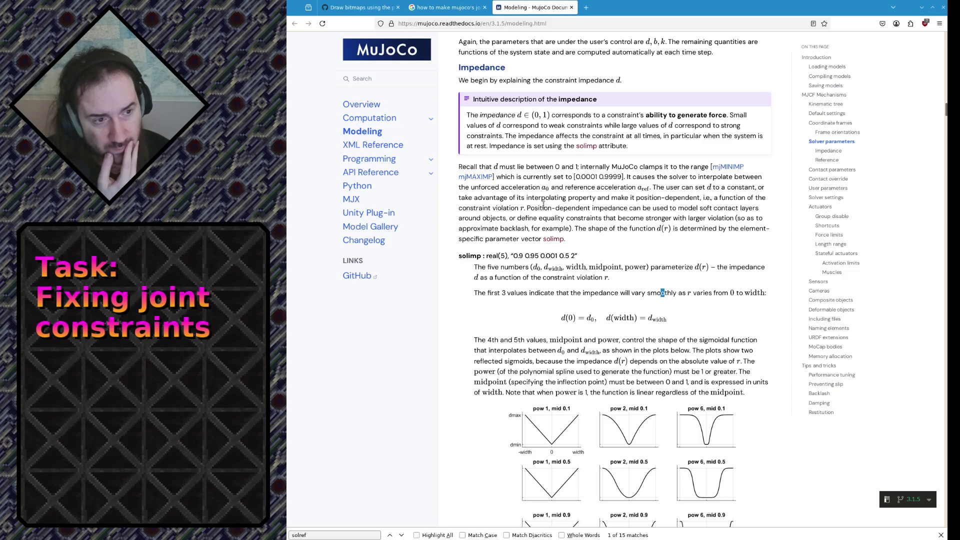
Review the solimp plots, noting the violation symbol r, the 0.001 width default and the equality-constraints paragraph
double_click(522, 209)
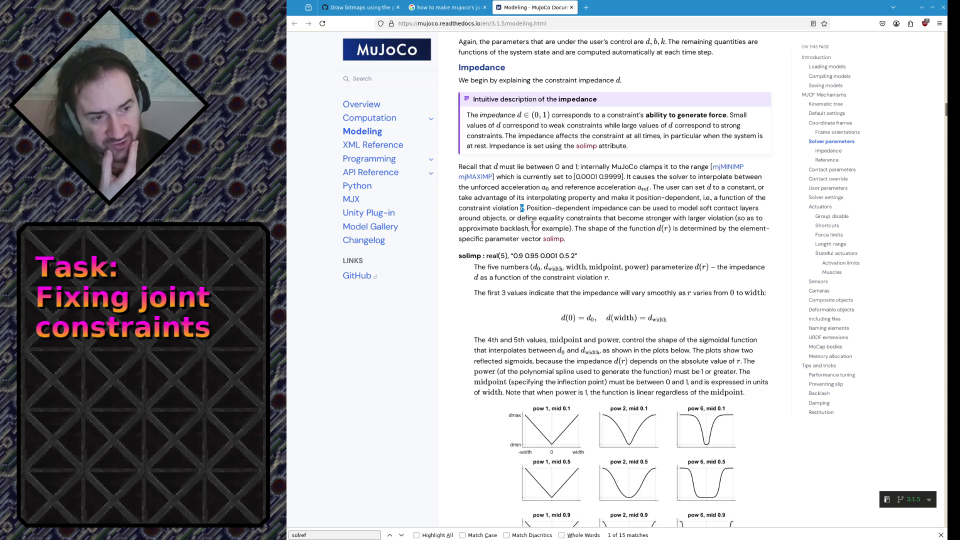
drag(540, 255, 555, 256)
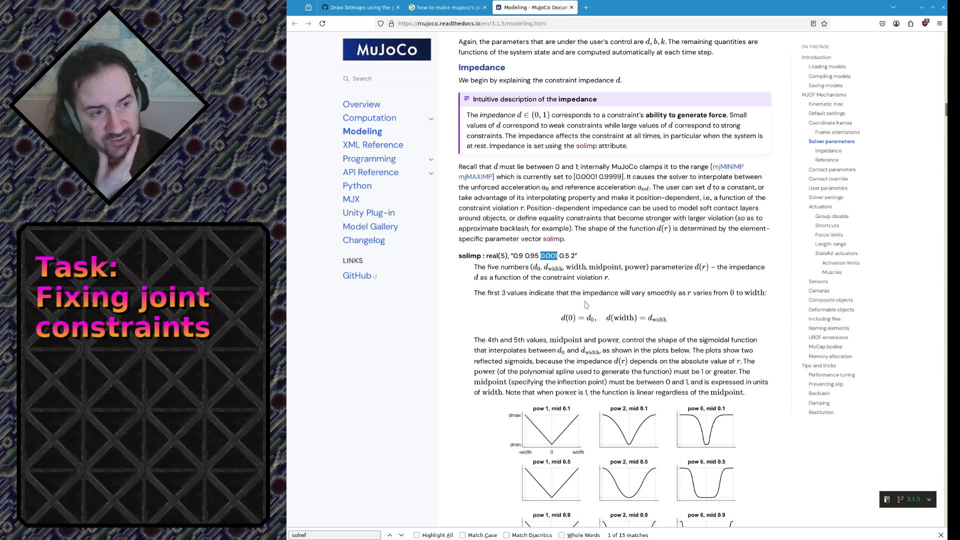
scroll(585, 297, down, 4)
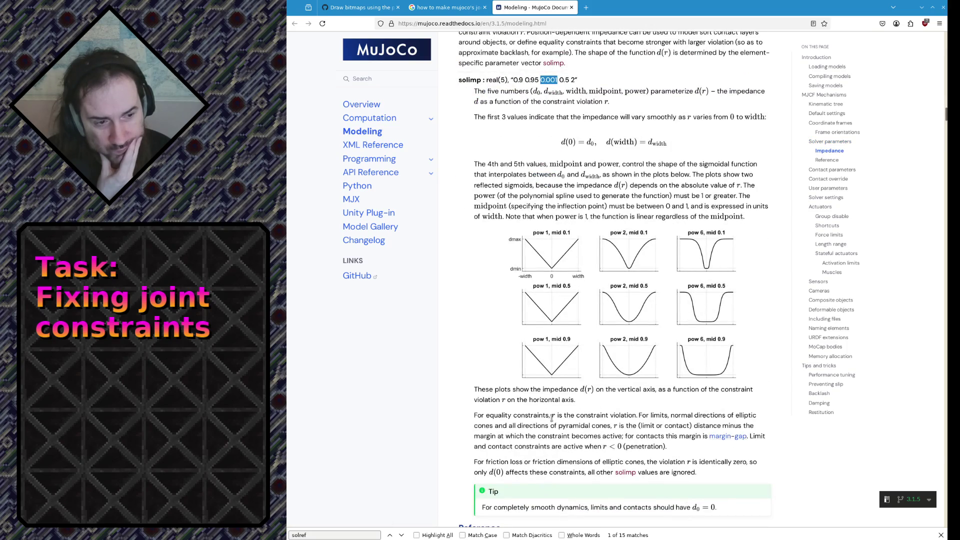
drag(552, 418, 765, 448)
click(528, 437)
drag(529, 415, 524, 446)
click(523, 442)
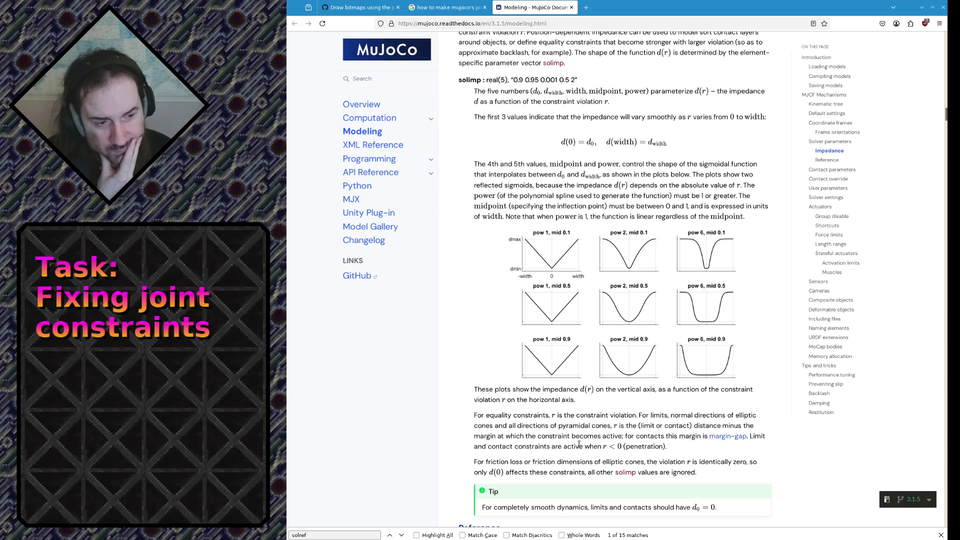
scroll(573, 438, down, 2)
scroll(578, 448, up, 5)
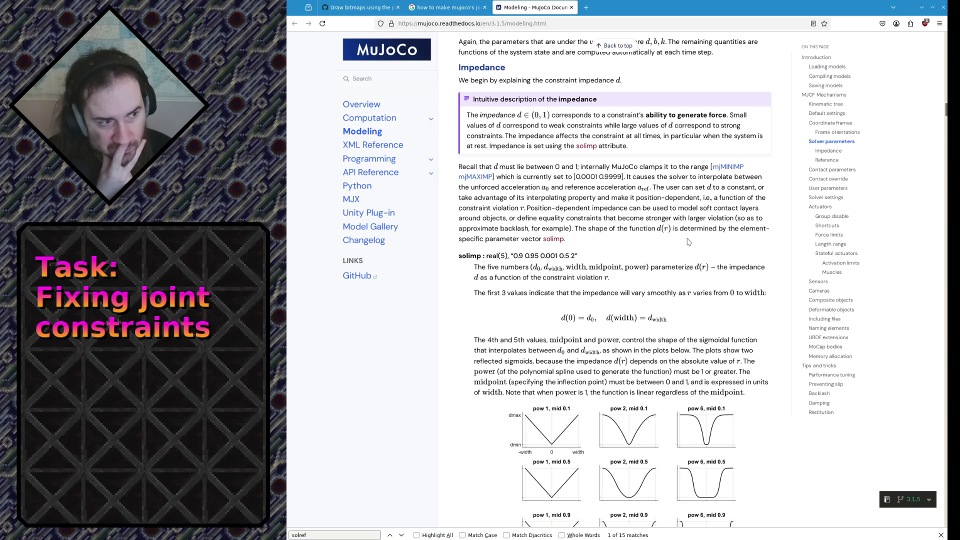
Open the XML Reference from the sidebar in a new background tab
middle_click(372, 145)
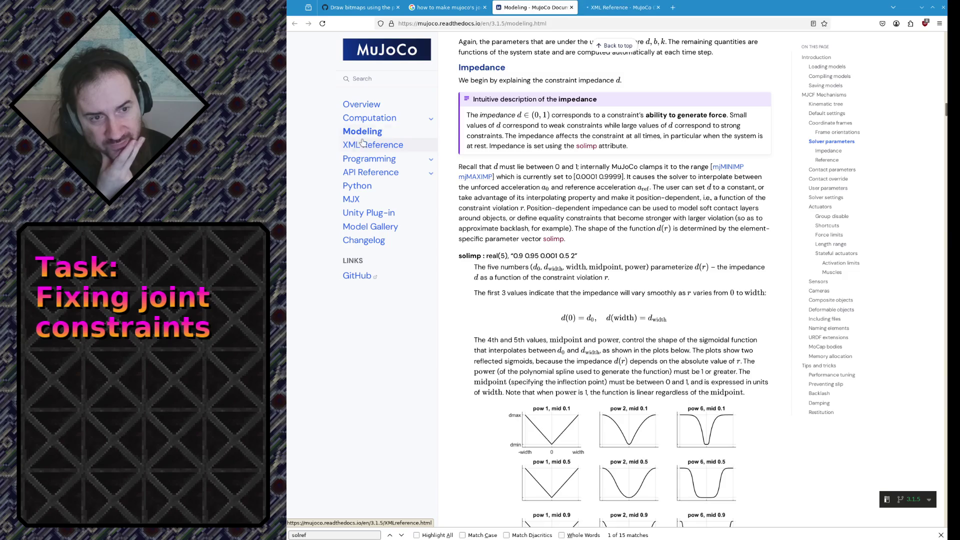
In the XML Reference tab, find 'hinge' to reach the body/joint entry
click(631, 10)
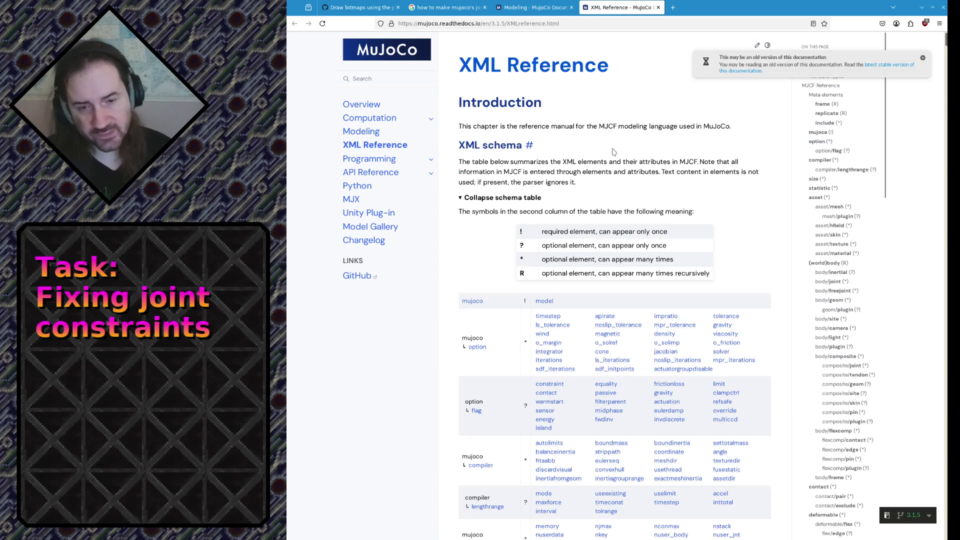
key(ctrl+f)
text(l)
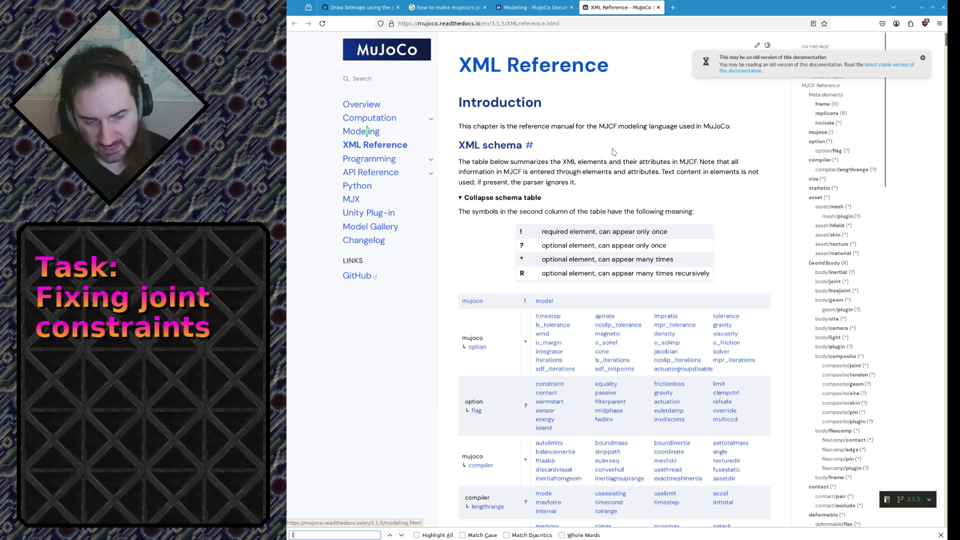
key(BackSpace)
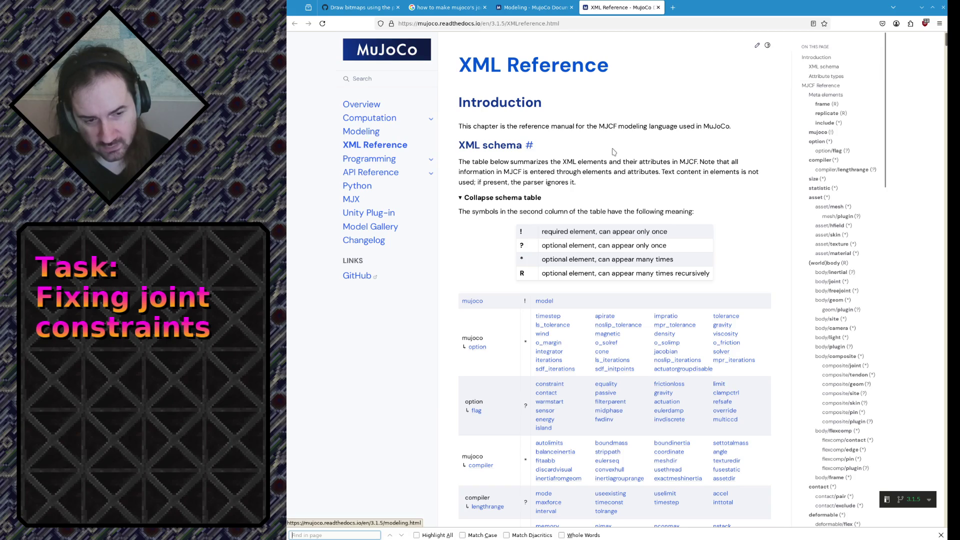
text(hinge)
key(Return)
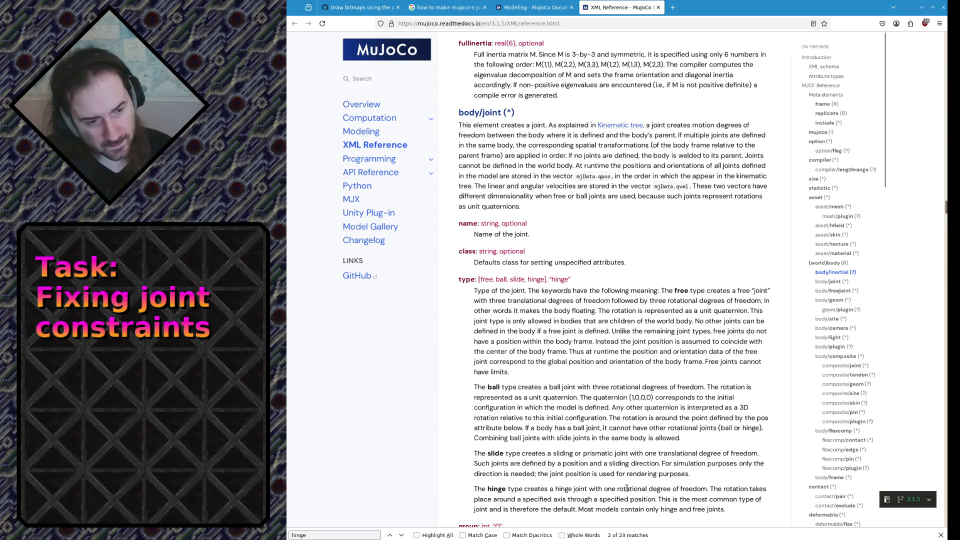
drag(626, 489, 638, 499)
scroll(588, 417, down, 5)
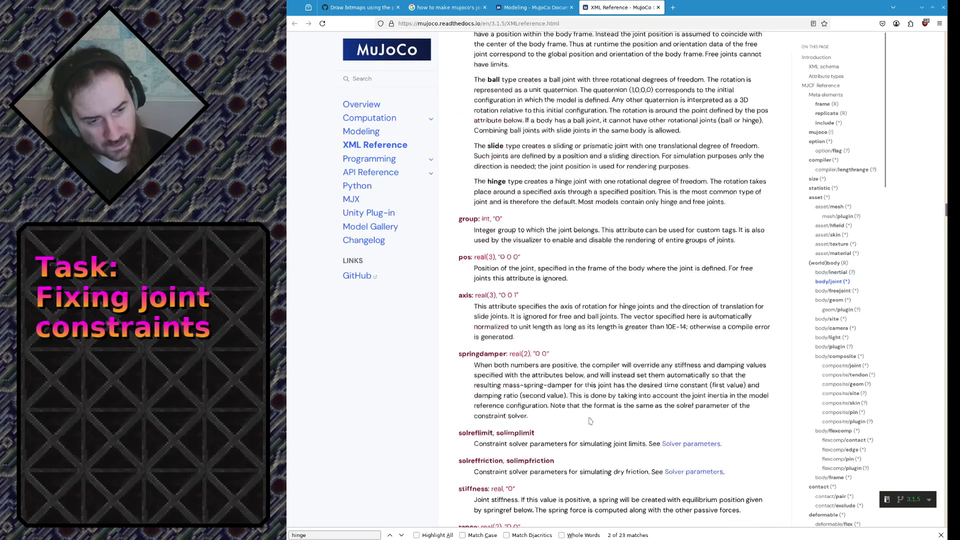
Read the joint solreflimit/solimplimit and range attribute descriptions
triple_click(523, 443)
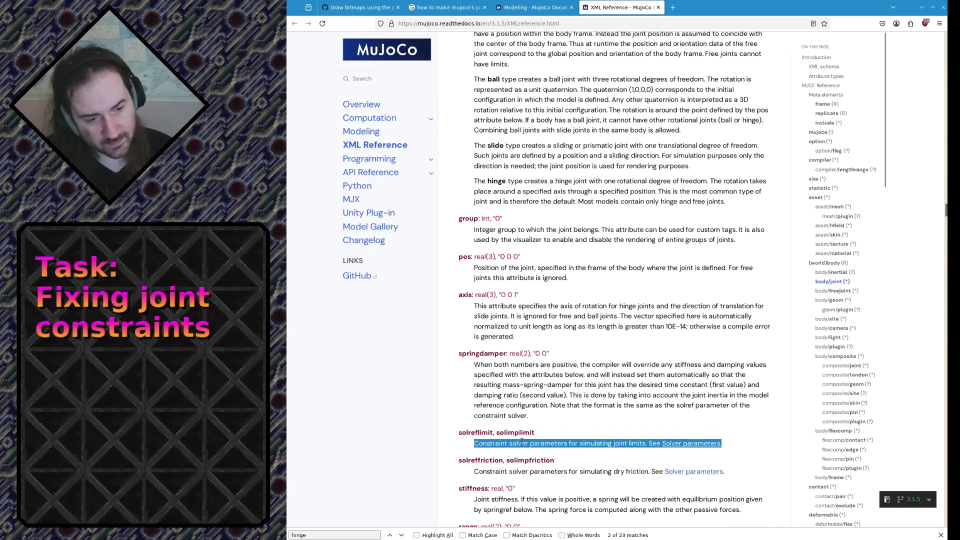
scroll(522, 443, down, 2)
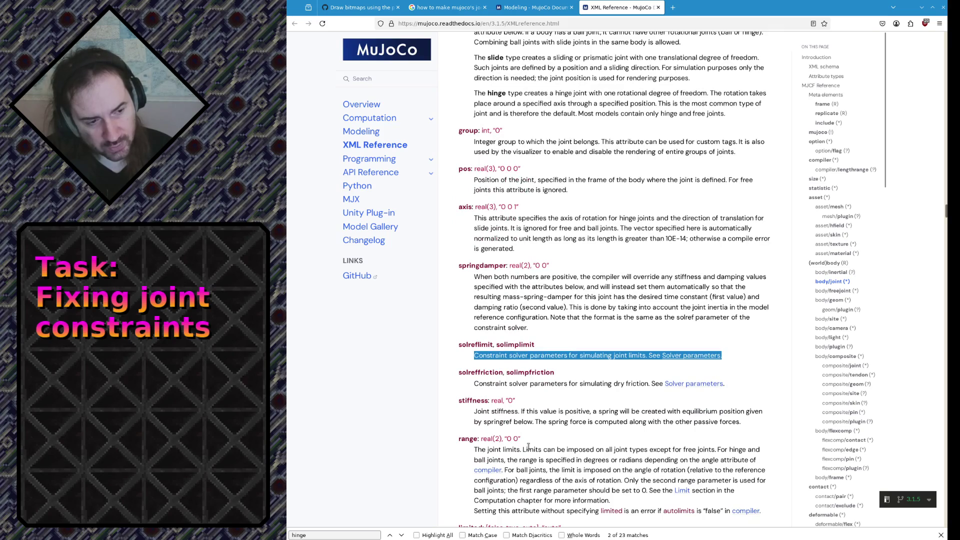
drag(530, 447, 615, 501)
click(558, 409)
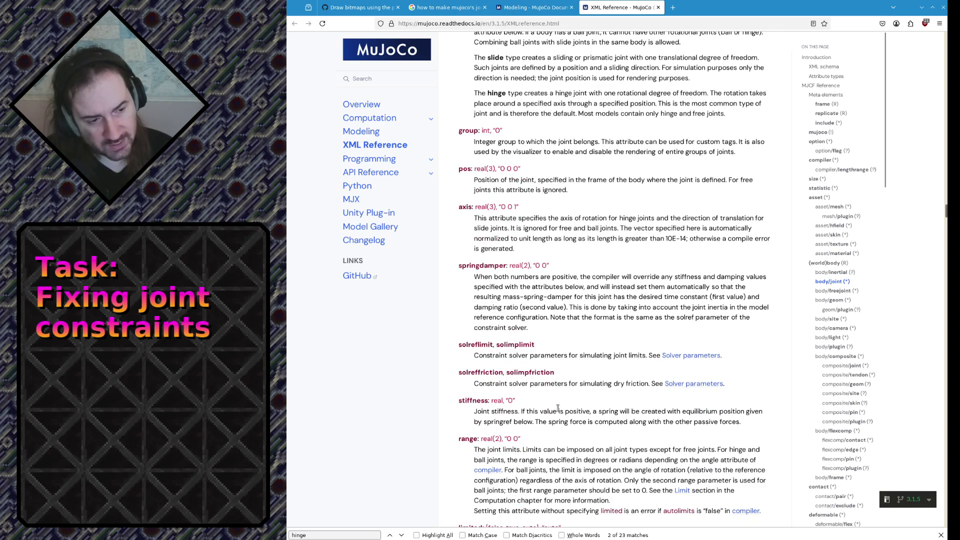
Return via the Modeling tab to the Google results on stricter joint limits and start a new tab
click(559, 12)
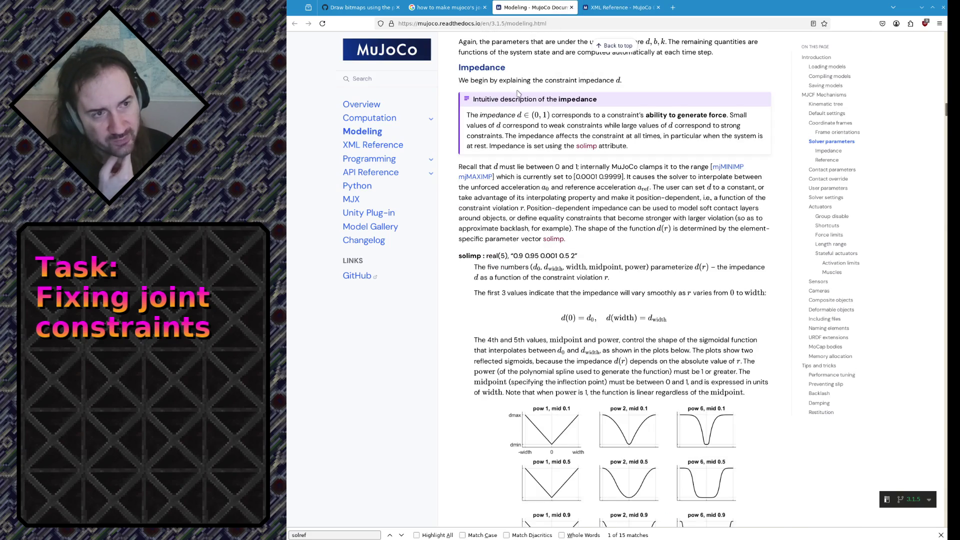
click(446, 7)
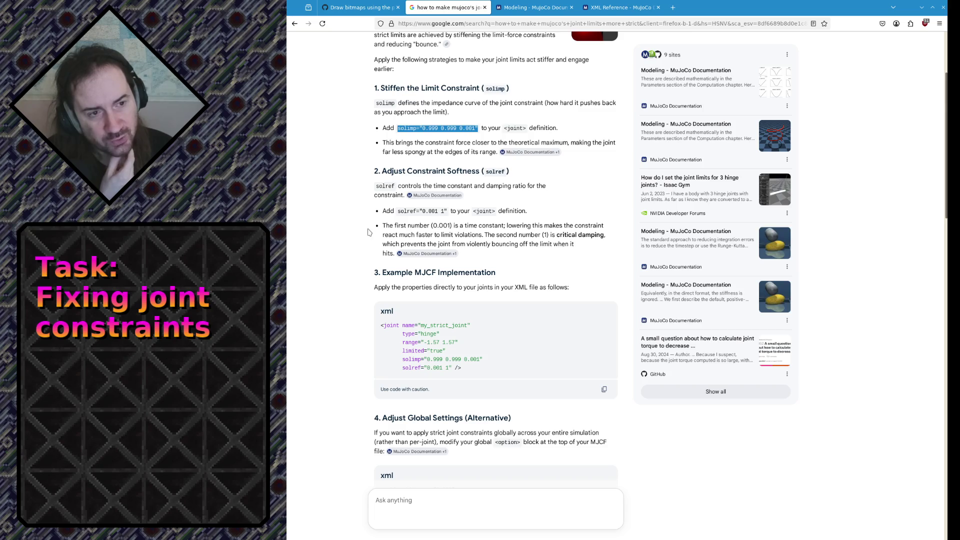
click(462, 153)
scroll(463, 154, up, 3)
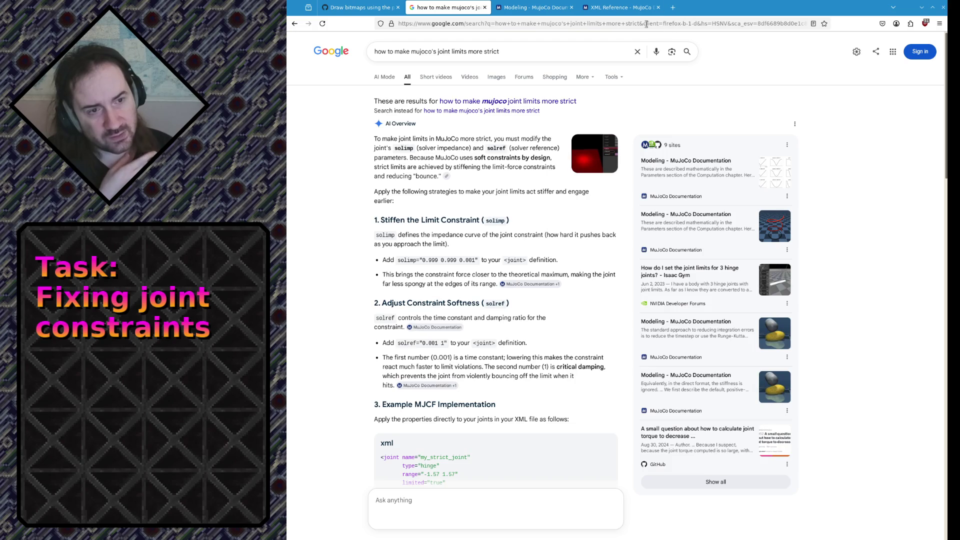
click(672, 7)
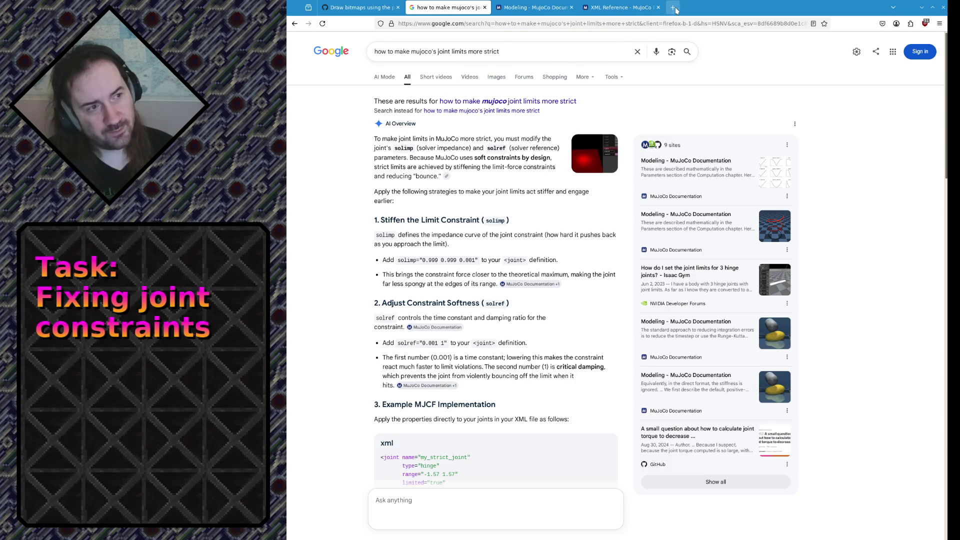
text(what is the mujoc)
Search for 'what are the units of the mujoco solimp width', fixing mujoco and replacing solref with solimp
key(ctrl+shift+Left)
key(ctrl+shift+Left)
key(ctrl+shift+Left)
text(are the units of the mujco)
key(BackSpace)
key(BackSpace)
text(oco solref)
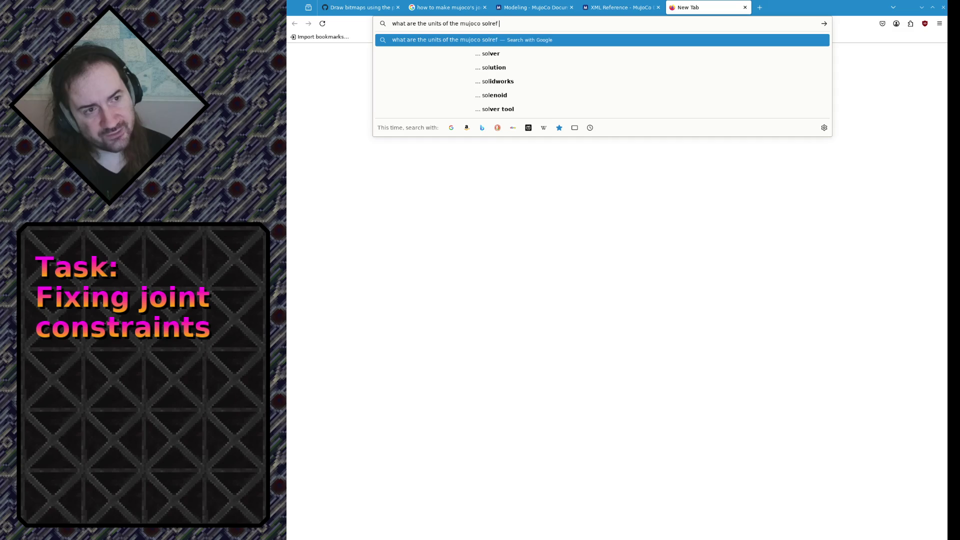
text( width)
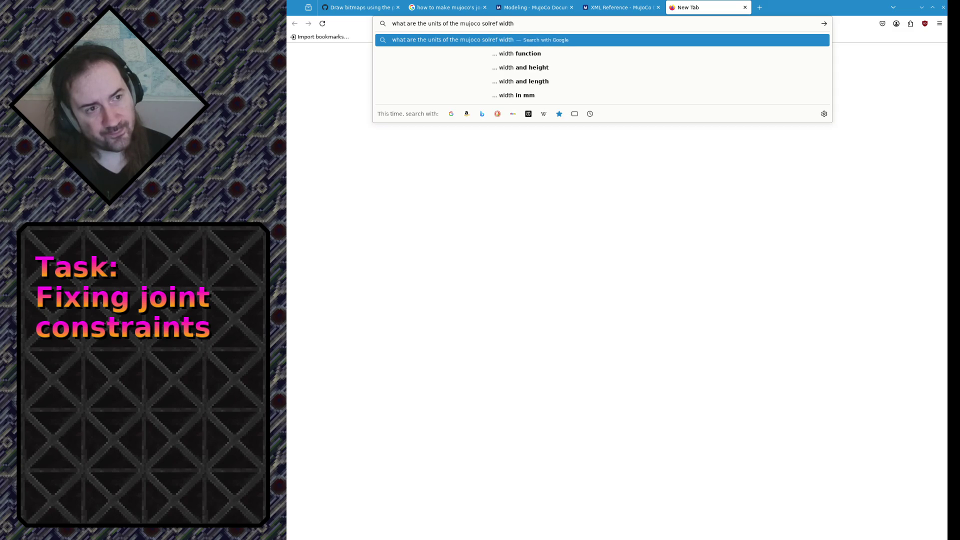
key(BackSpace)
key(BackSpace)
key(BackSpace)
text(imp)
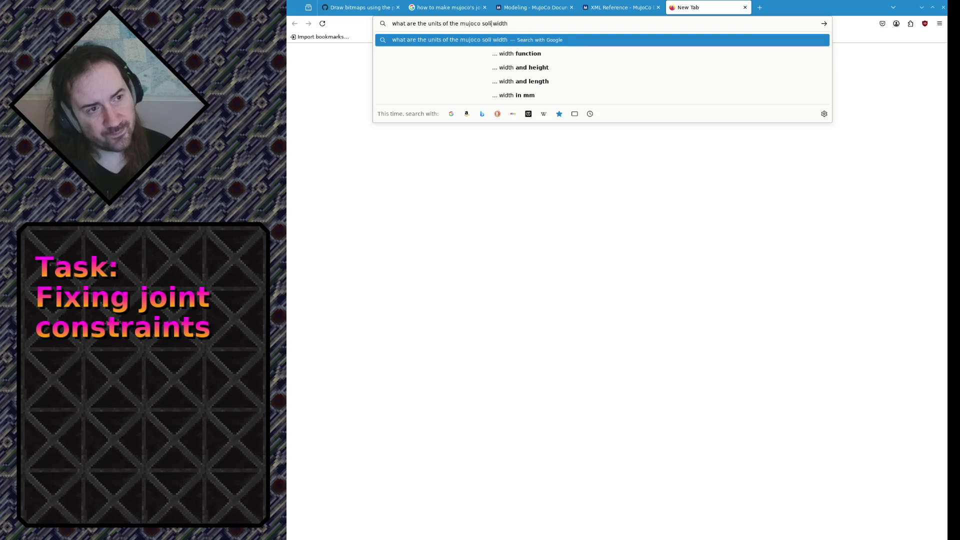
key(Return)
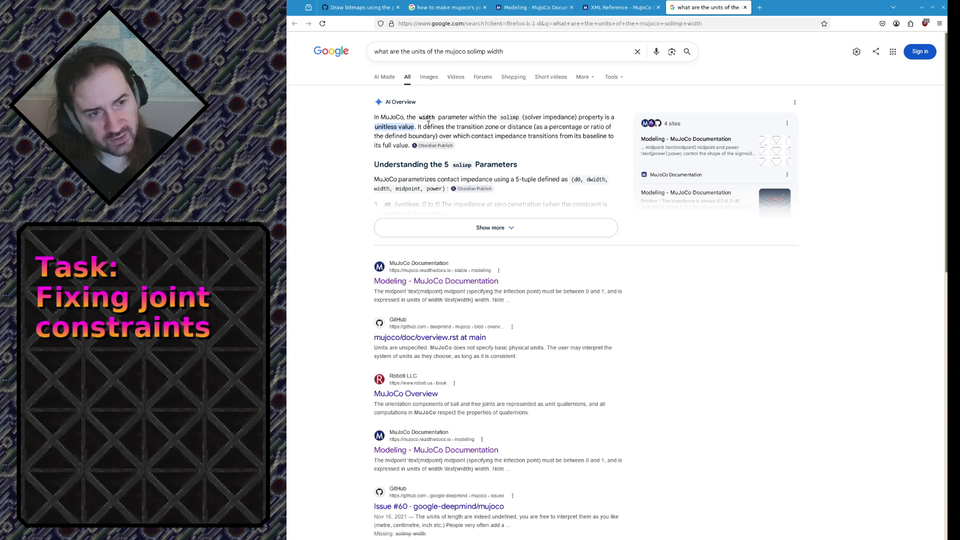
Read the AI overview calling solimp width unitless, then Alt+Tab to the MuJoCo simulator
mouse_move(428, 125)
mouse_down()
mouse_move(554, 128)
mouse_move(410, 135)
mouse_up()
click(410, 136)
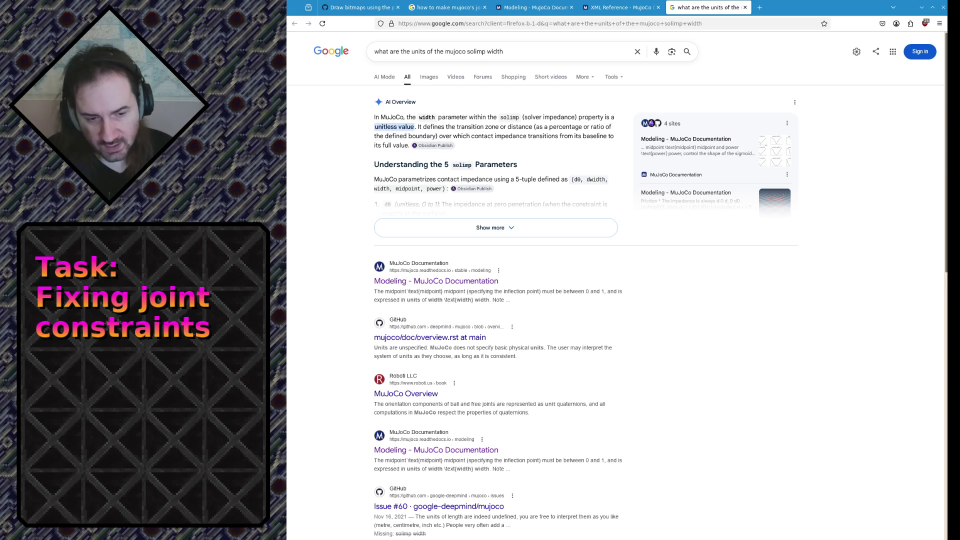
key(alt+Tab)
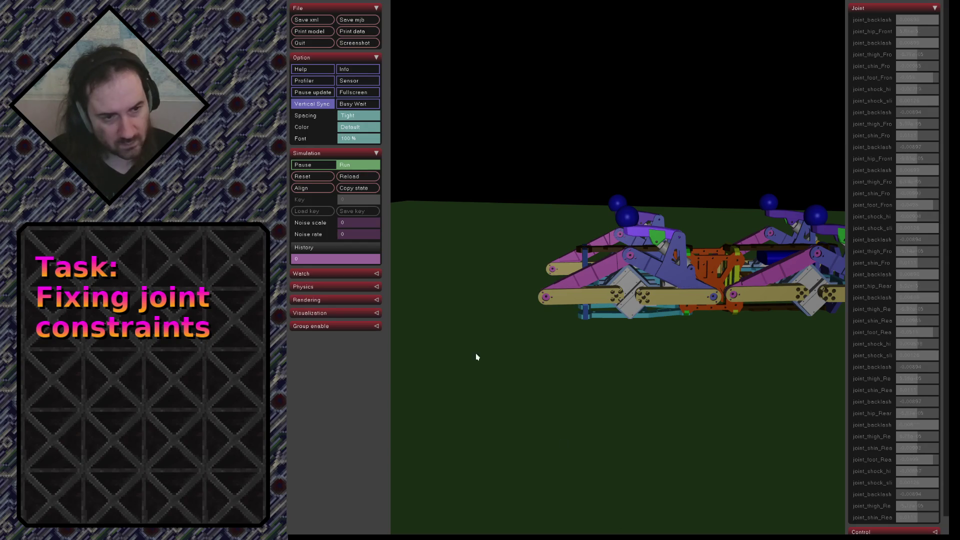
Reload the quadruped model, see solimp rejected as a joint attribute, and return to common.xml in the editor
click(351, 179)
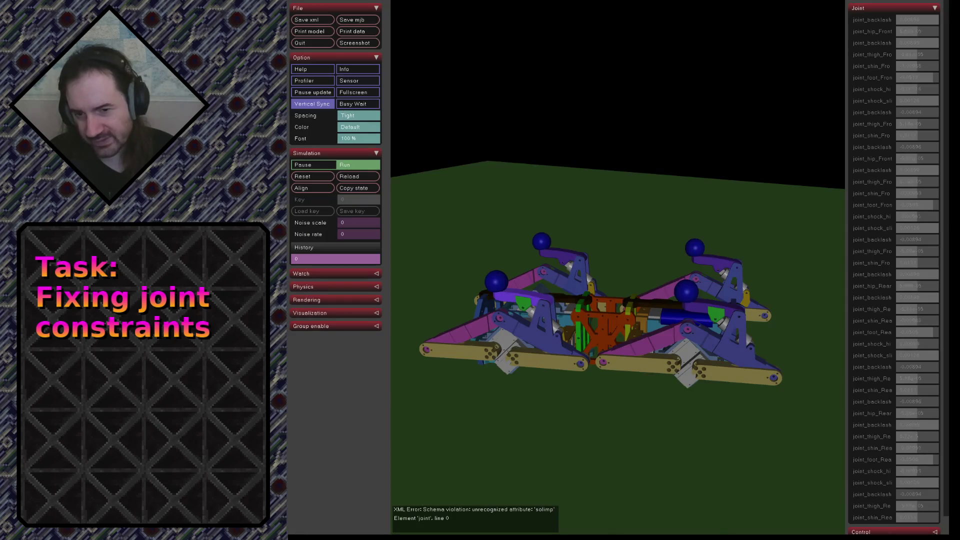
drag(557, 385, 601, 338)
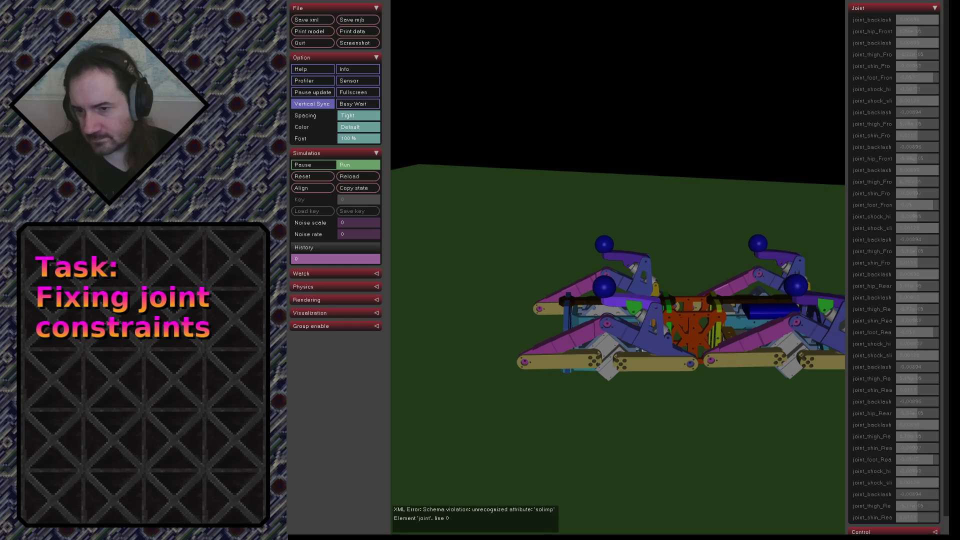
key(alt+Tab)
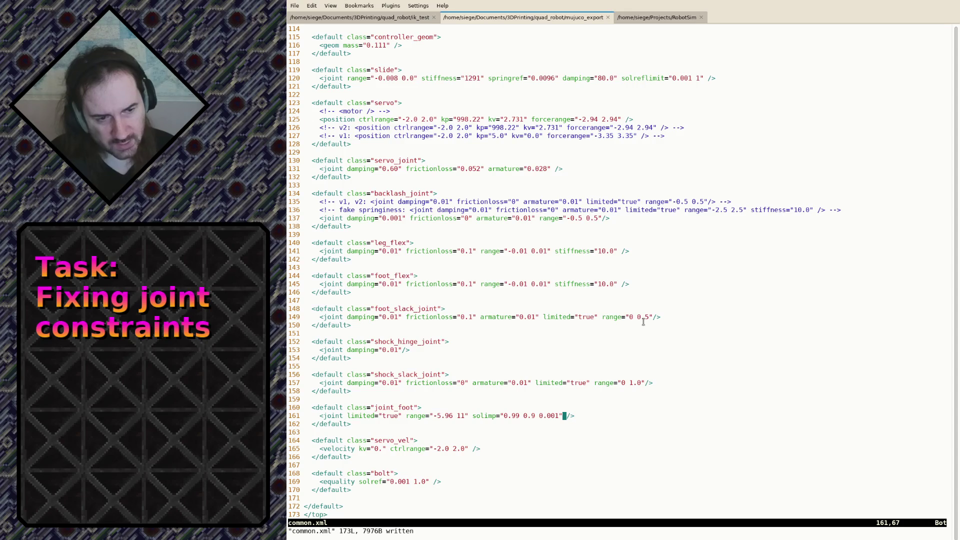
text(/soli)
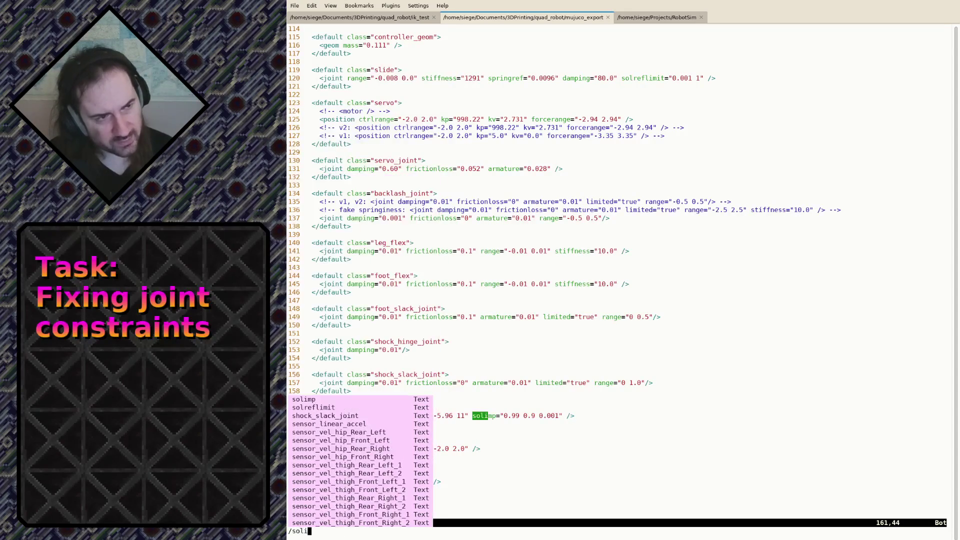
text(mp)
Rename the joint_foot solimp attribute to solimplimit and write common.xml
key(Return)
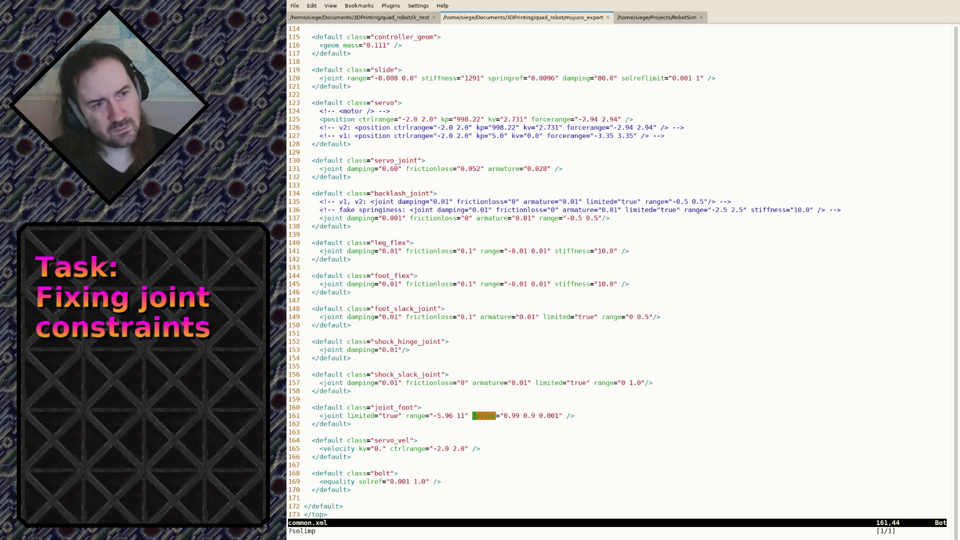
text(a)
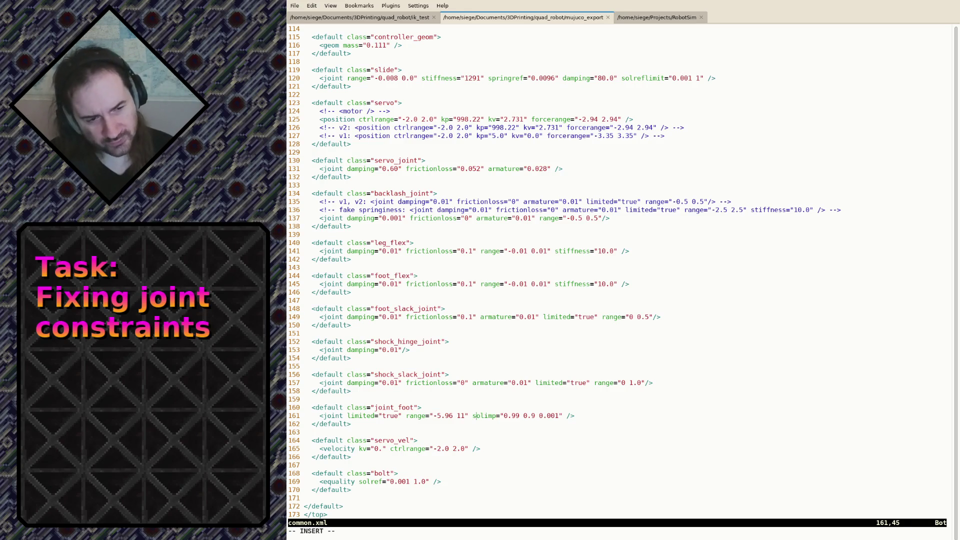
text(limit)
key(Escape)
text(:w)
key(Return)
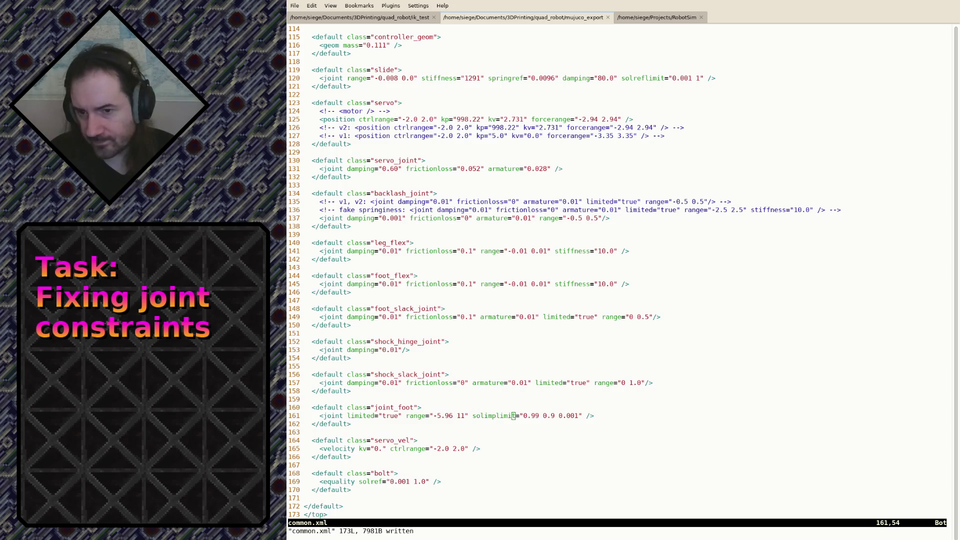
scroll(690, 307, down, 3)
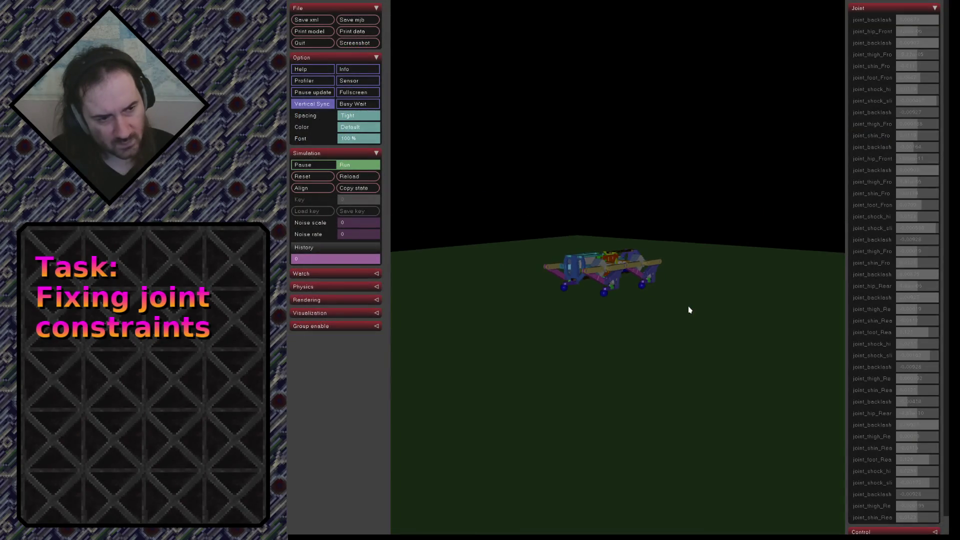
scroll(685, 313, up, 10)
Reset the tumbling robot to its starting pose and bring the camera close to its side
drag(670, 322, 681, 327)
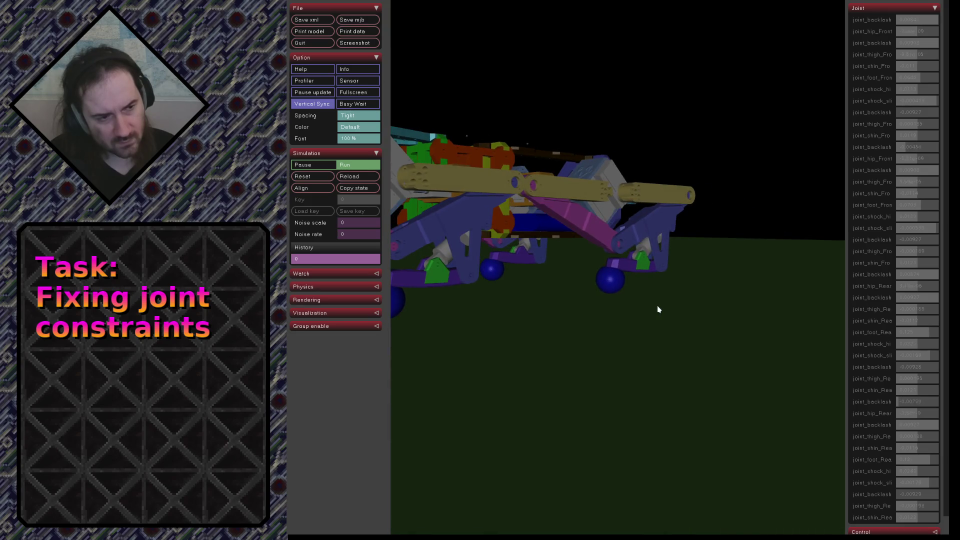
drag(592, 303, 619, 306)
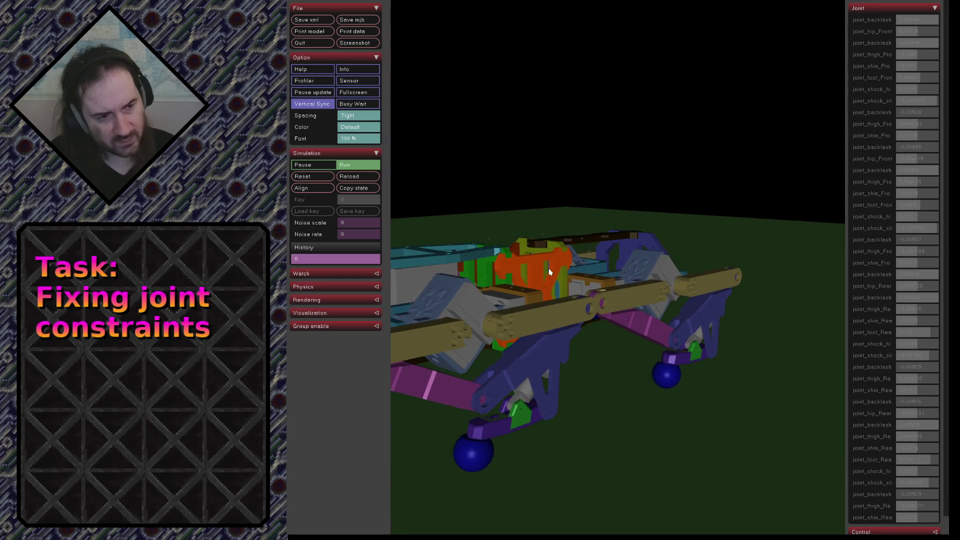
key(BackSpace)
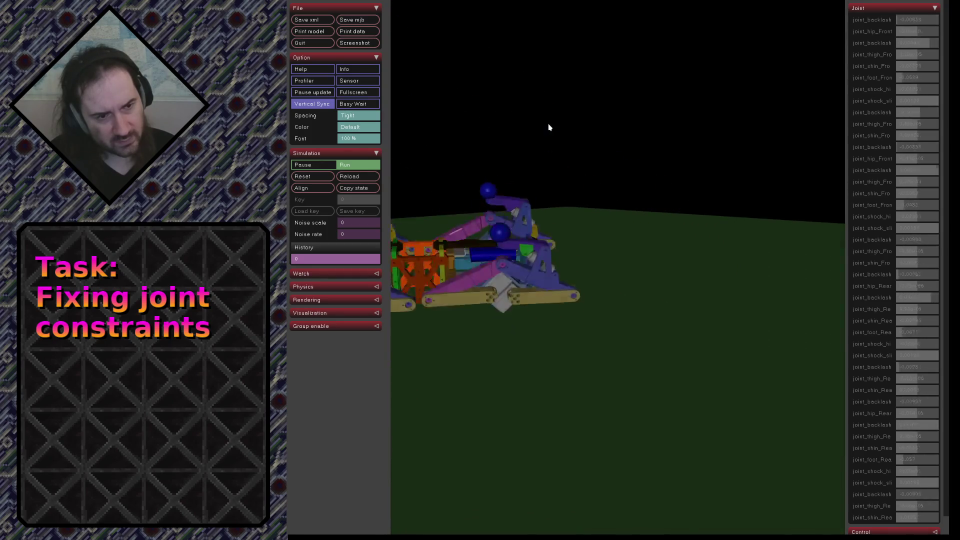
drag(548, 128, 589, 343)
scroll(589, 344, up, 2)
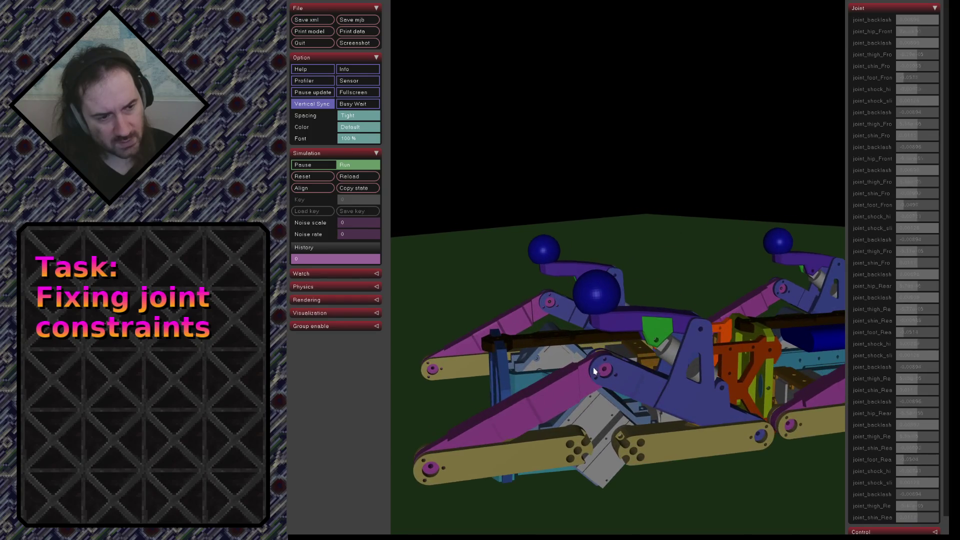
Reload the edited model, re-centre the camera with Align, and reset the simulation so the robot stands
click(352, 177)
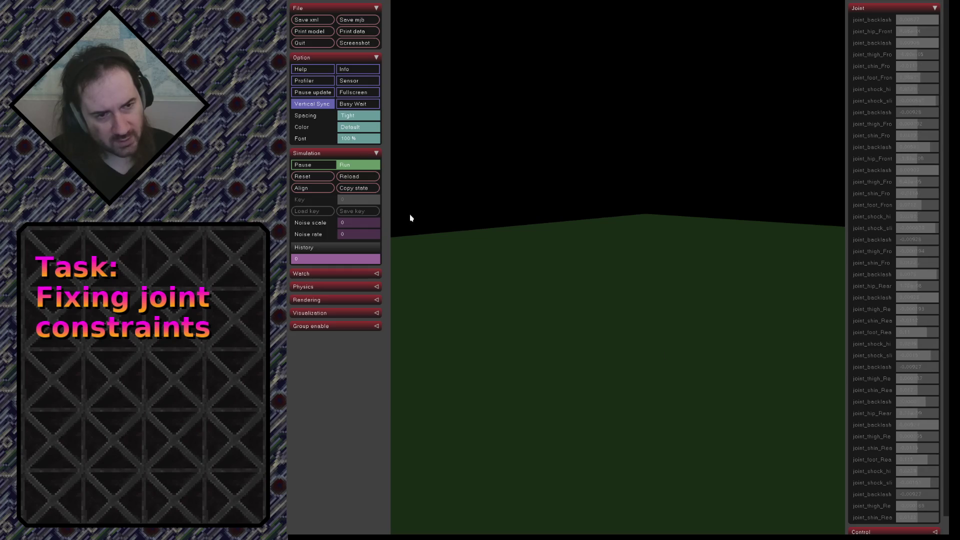
click(305, 189)
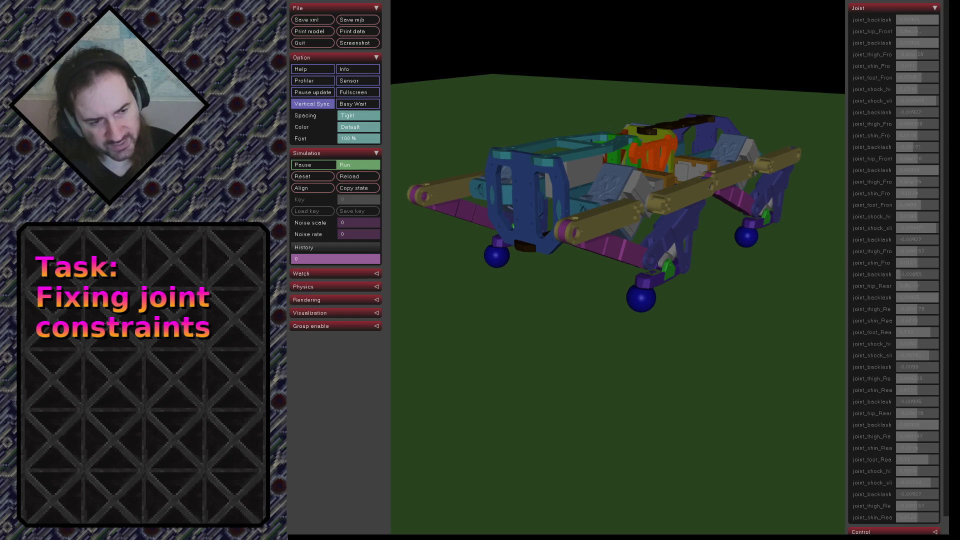
click(345, 179)
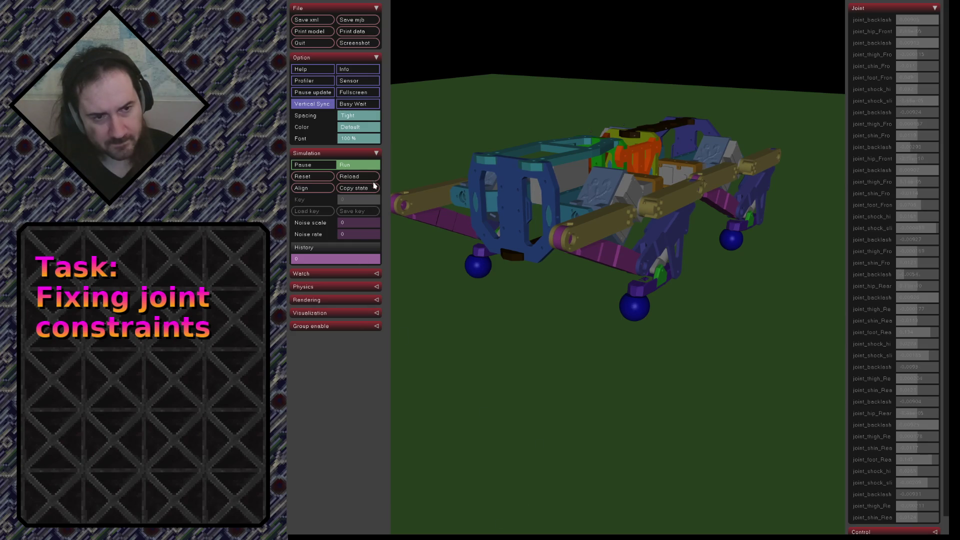
Orbit to front and low side views of the settled legs, then return to the joint-limits search in Firefox
mouse_move(540, 176)
mouse_down()
mouse_move(628, 172)
mouse_move(608, 212)
mouse_up()
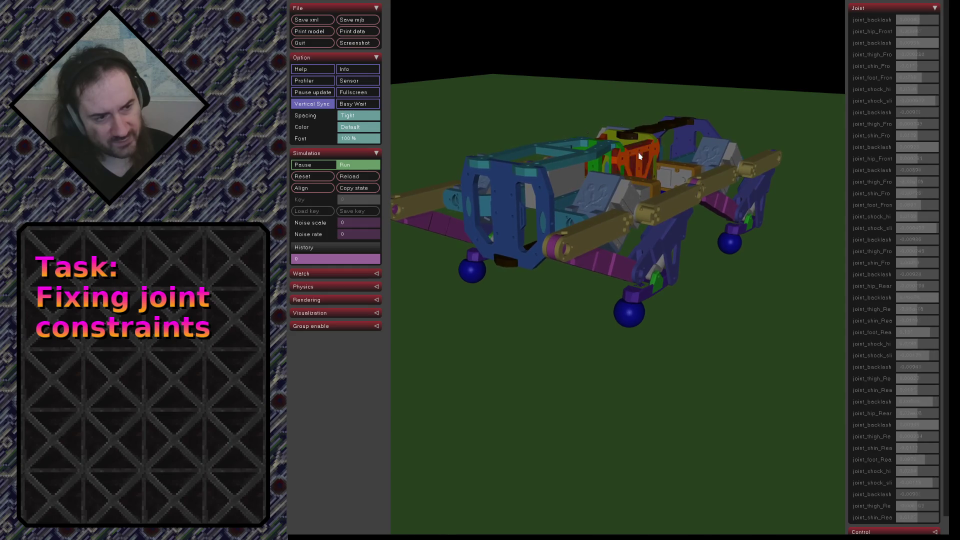
drag(630, 170, 557, 224)
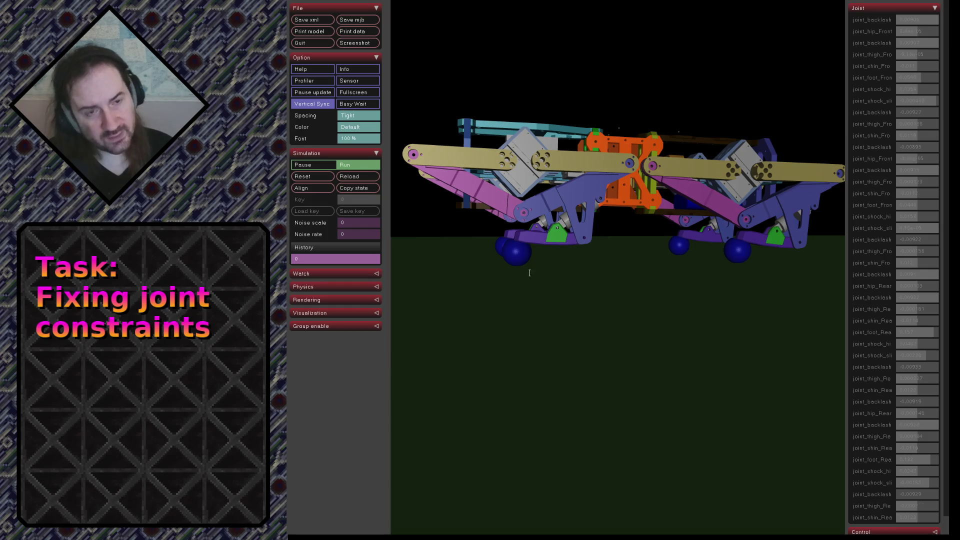
key(alt+Tab)
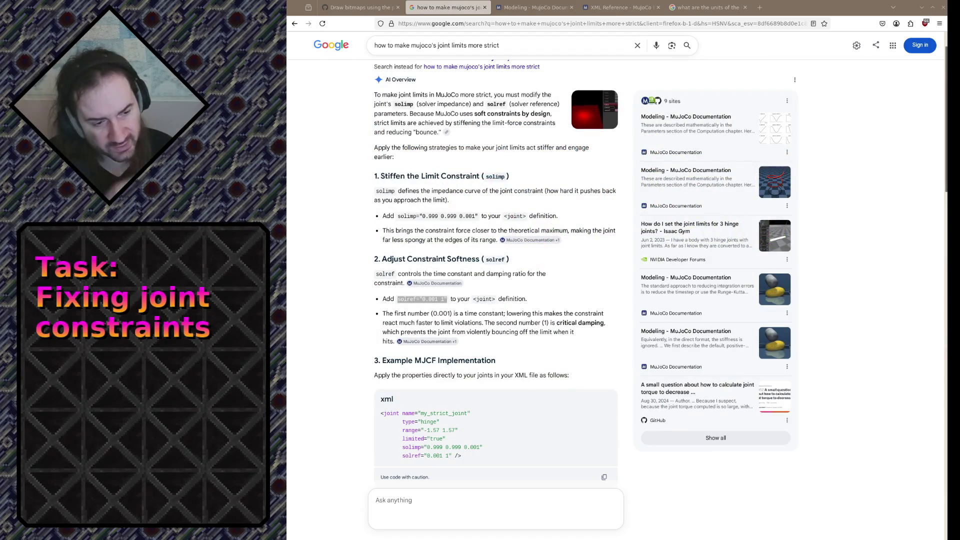
On the Modeling documentation page, mark the solref damping-ratio and timeconst guidance while reading
click(534, 7)
scroll(502, 360, down, 8)
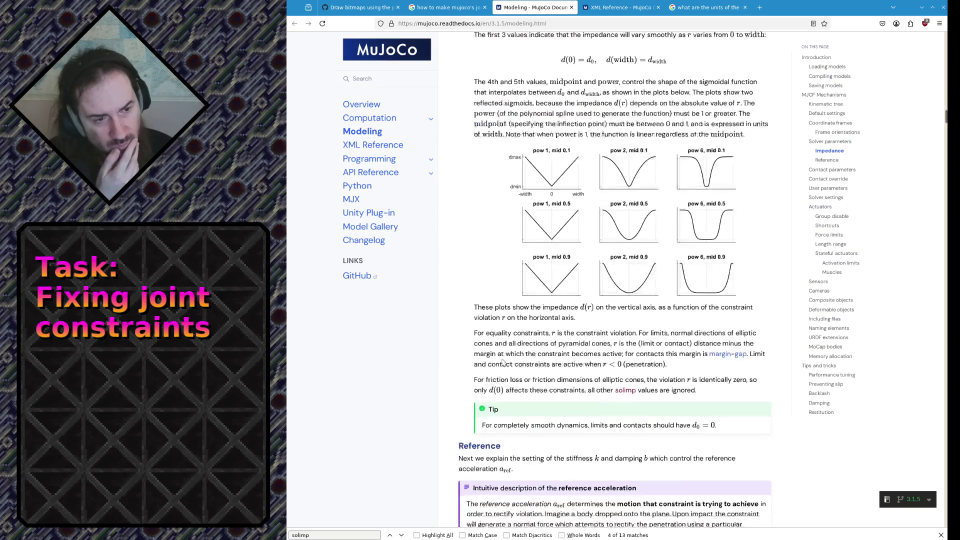
scroll(502, 359, down, 4)
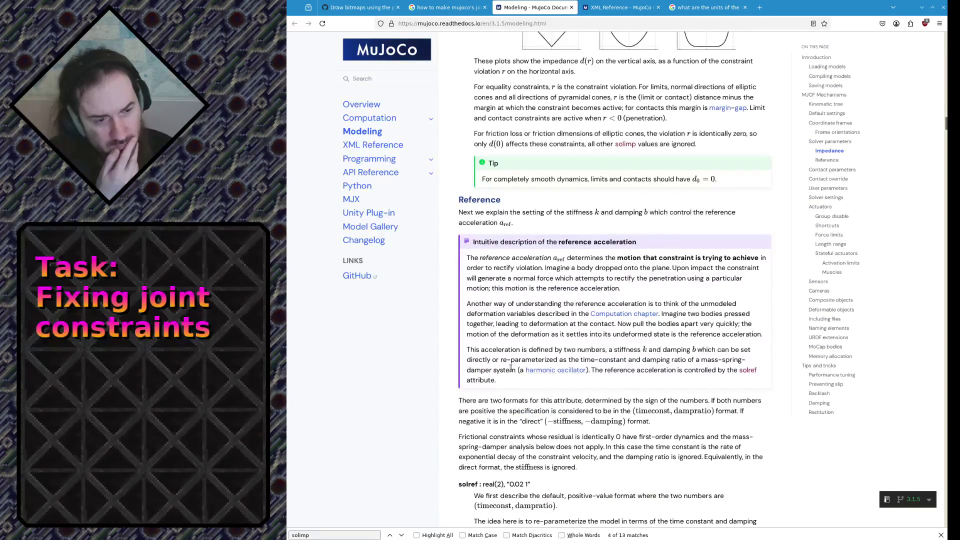
scroll(522, 431, down, 2)
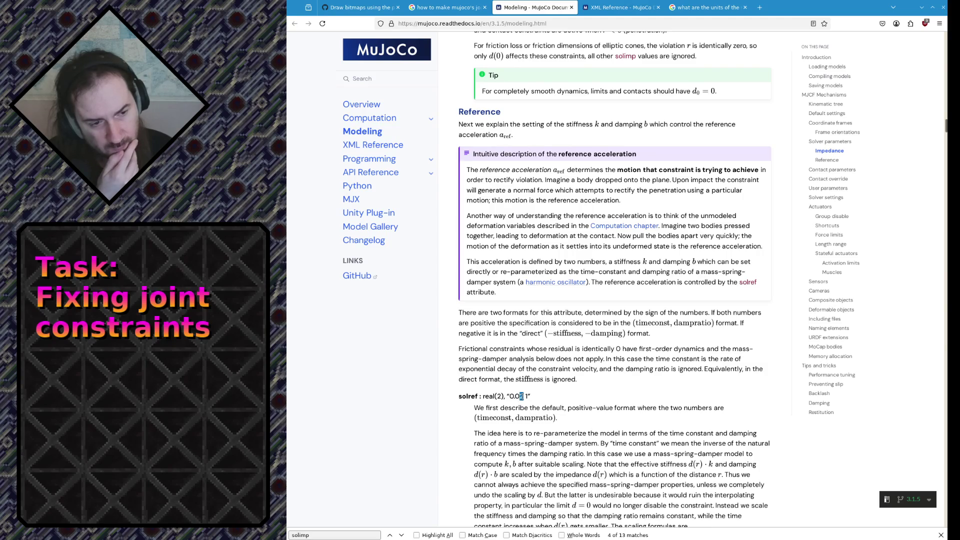
scroll(521, 396, down, 3)
scroll(525, 409, down, 2)
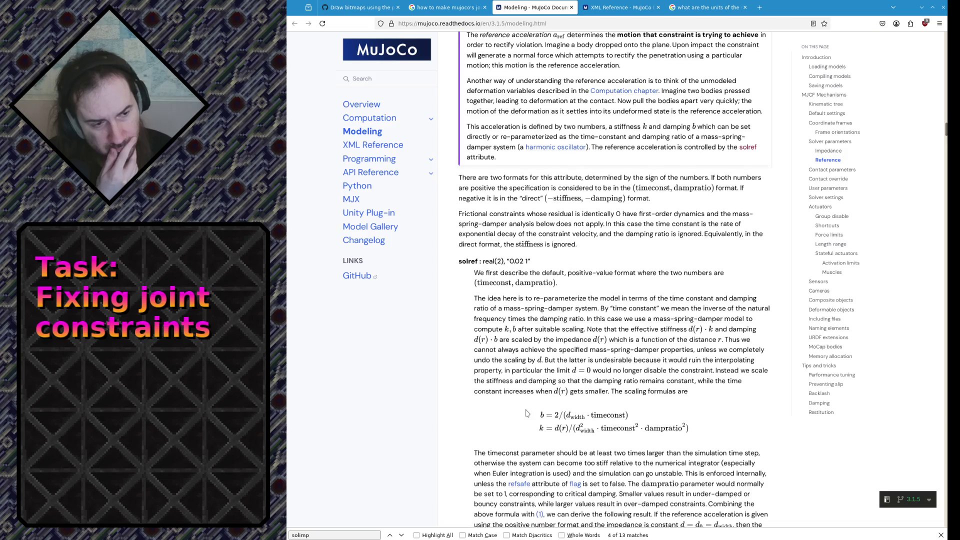
drag(525, 409, 523, 431)
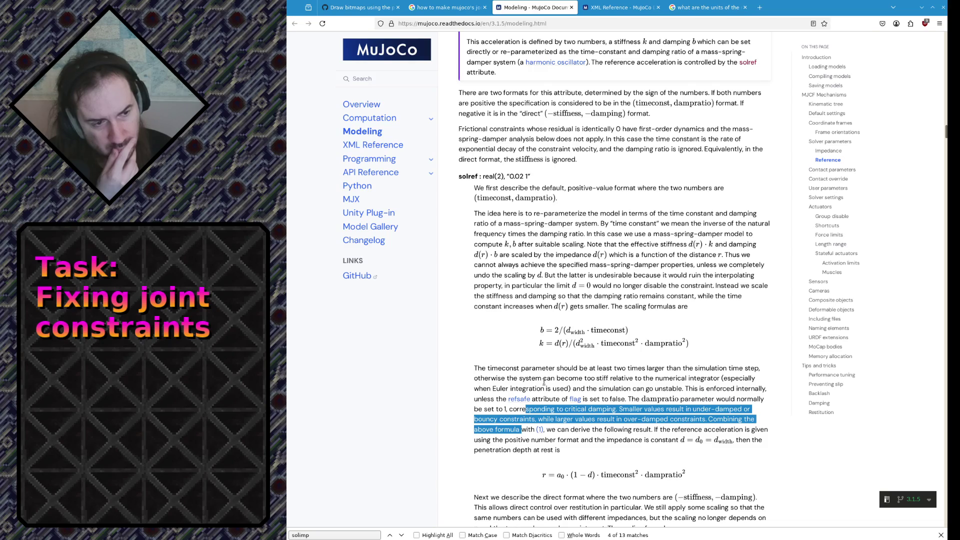
mouse_move(502, 367)
mouse_down()
mouse_move(607, 377)
mouse_move(718, 369)
mouse_up()
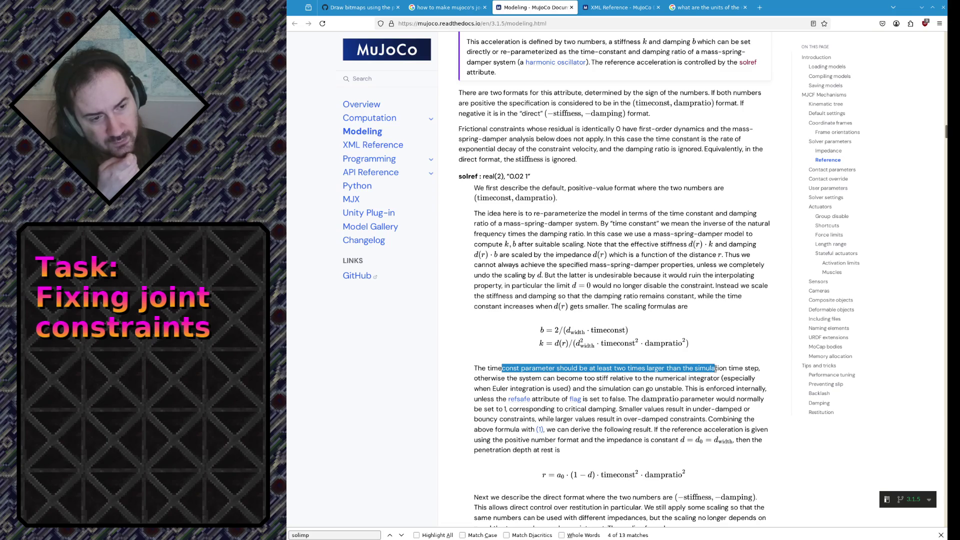
click(710, 371)
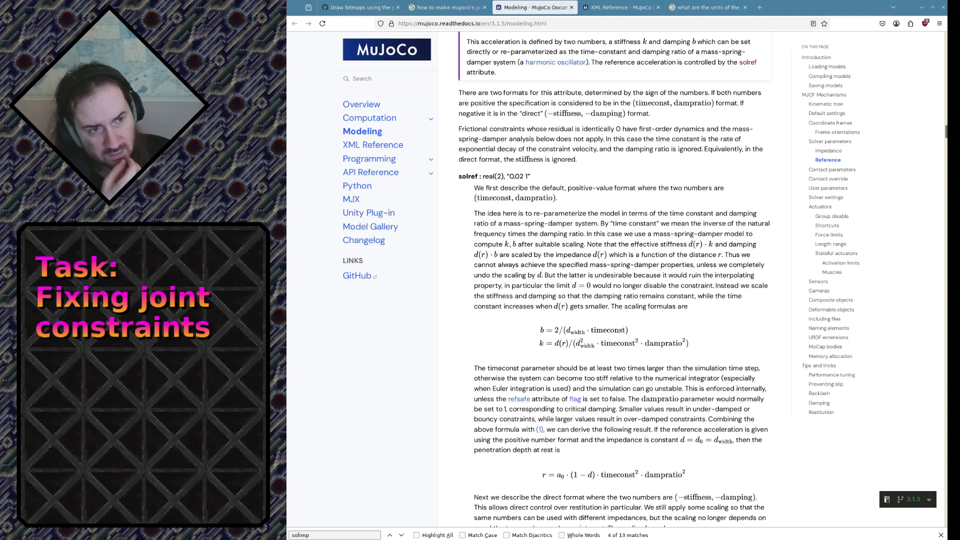
double_click(521, 175)
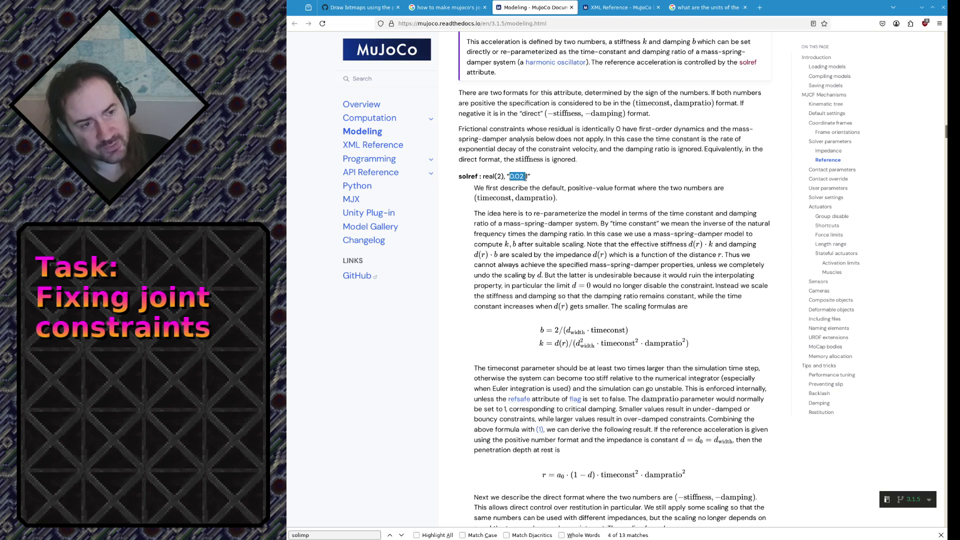
click(567, 244)
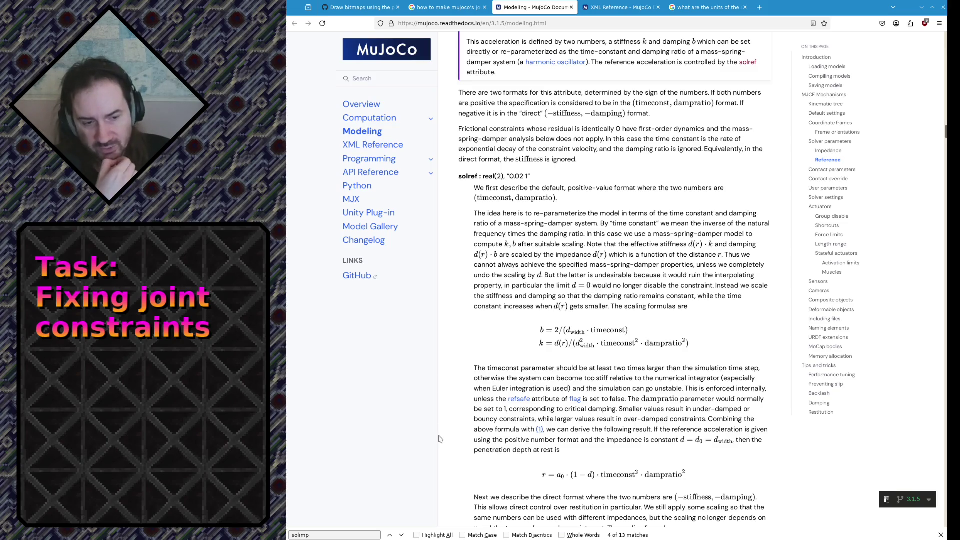
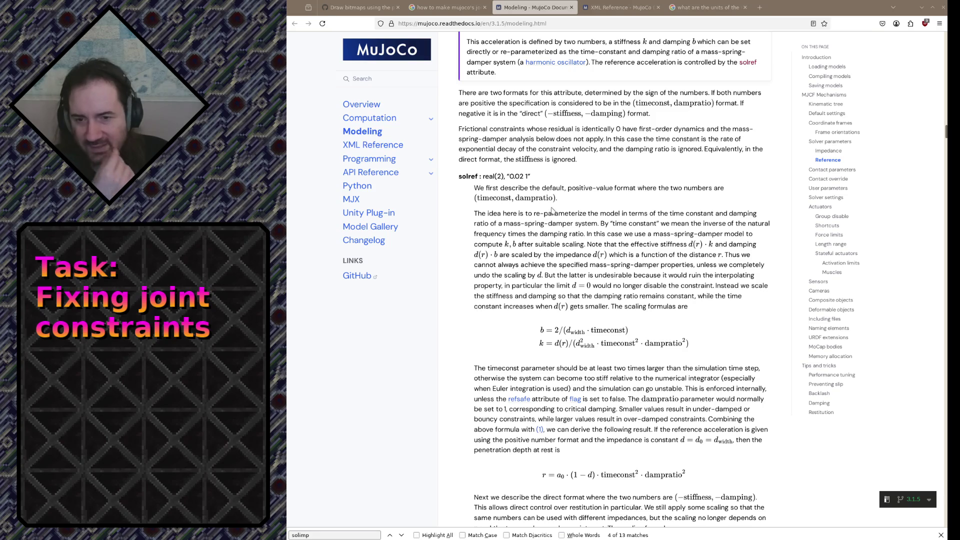
Switch from the Firefox solref docs back to the running robot simulation
key(alt+Tab)
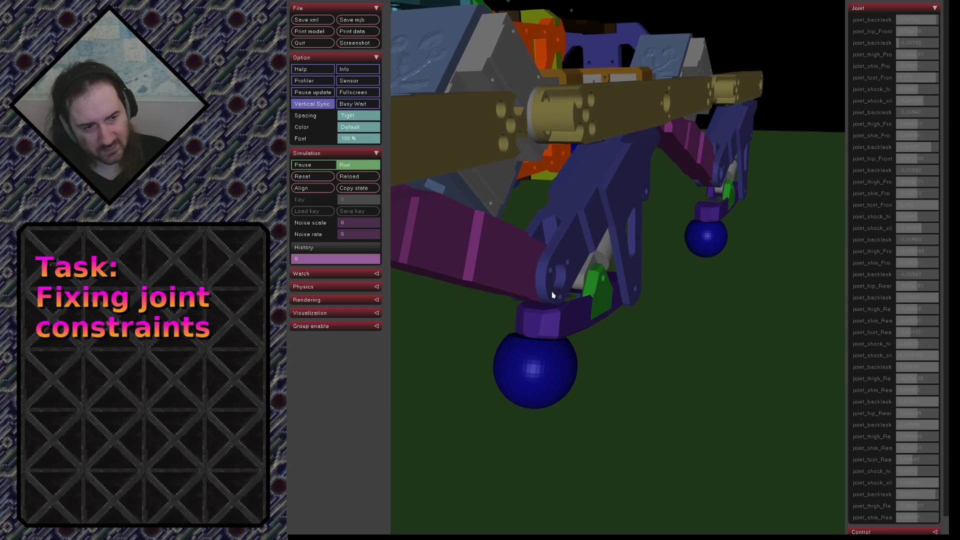
View the running robot's legs from below, then from a low side-on angle
drag(541, 306, 560, 285)
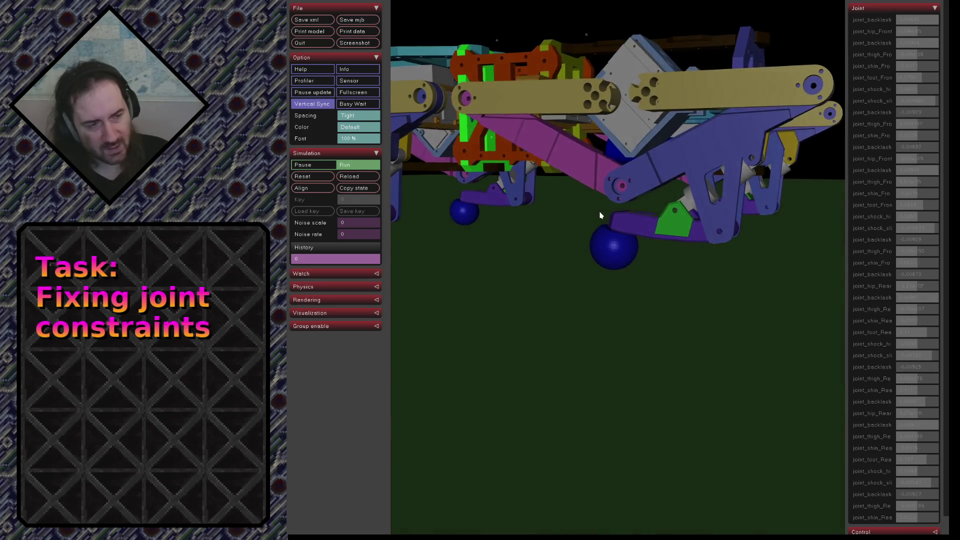
scroll(673, 255, down, 3)
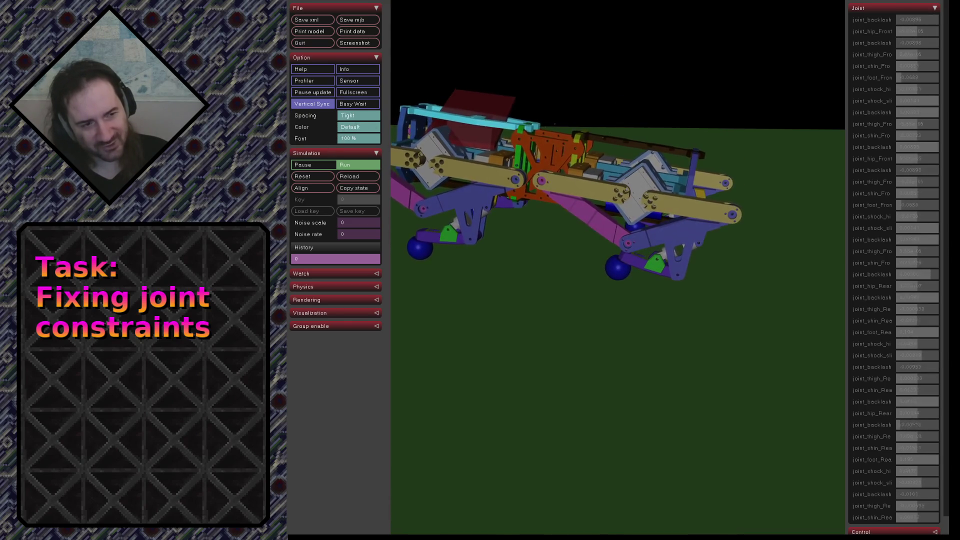
drag(720, 150, 747, 207)
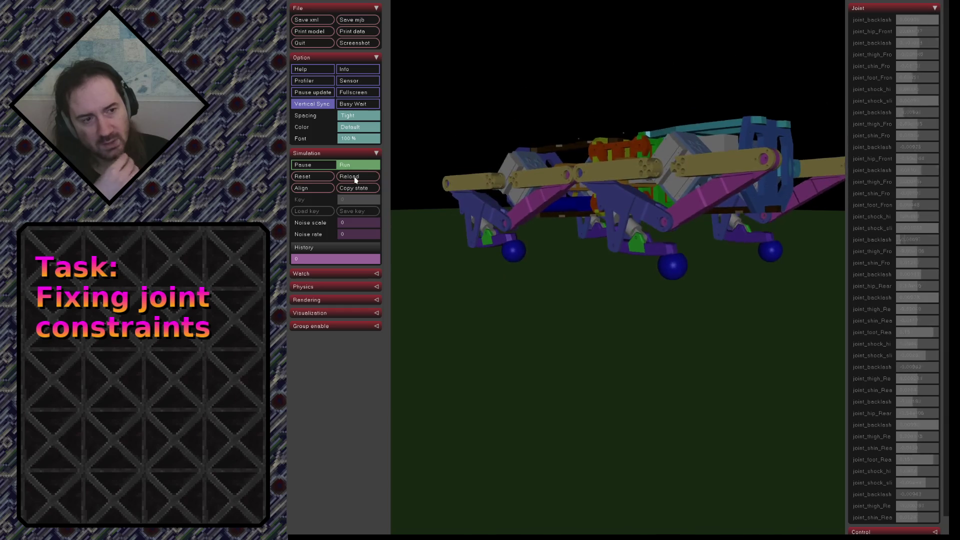
Orbit around the robot and its front ball foot to a side-on view
drag(622, 253, 829, 269)
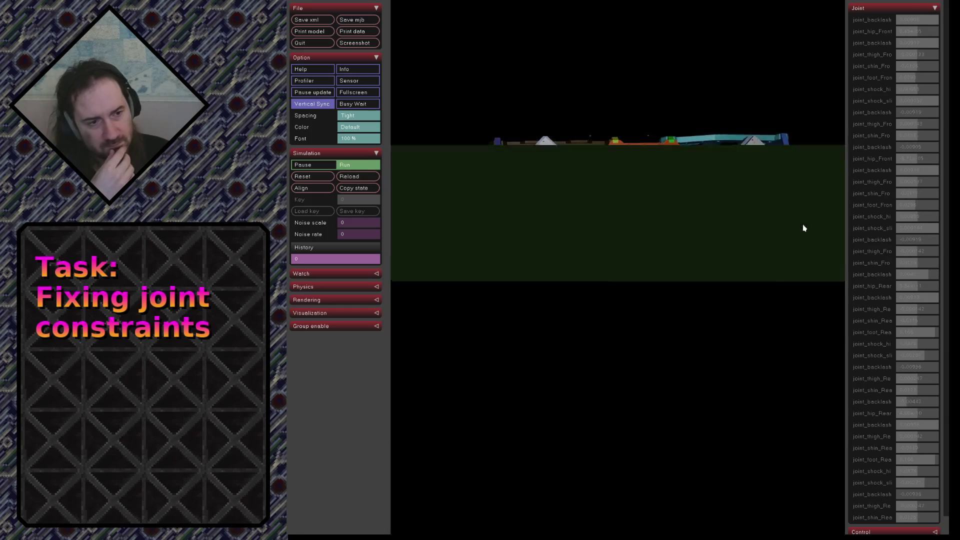
scroll(578, 257, up, 3)
scroll(600, 236, up, 4)
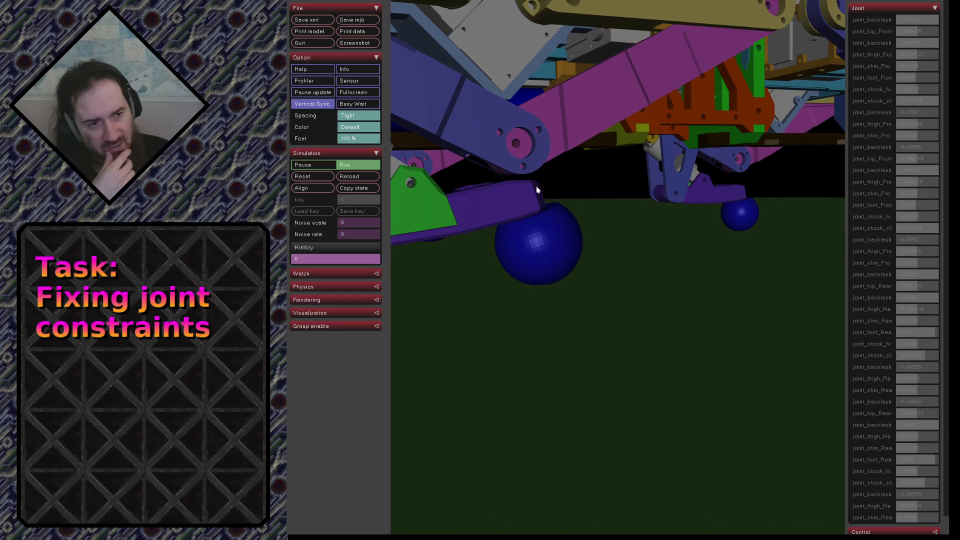
drag(536, 190, 508, 195)
scroll(627, 193, down, 3)
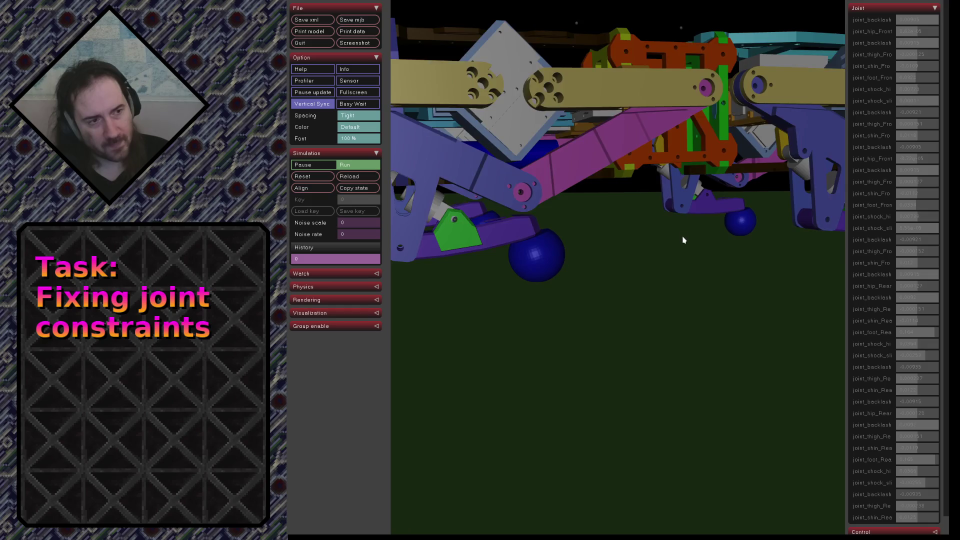
scroll(680, 238, down, 3)
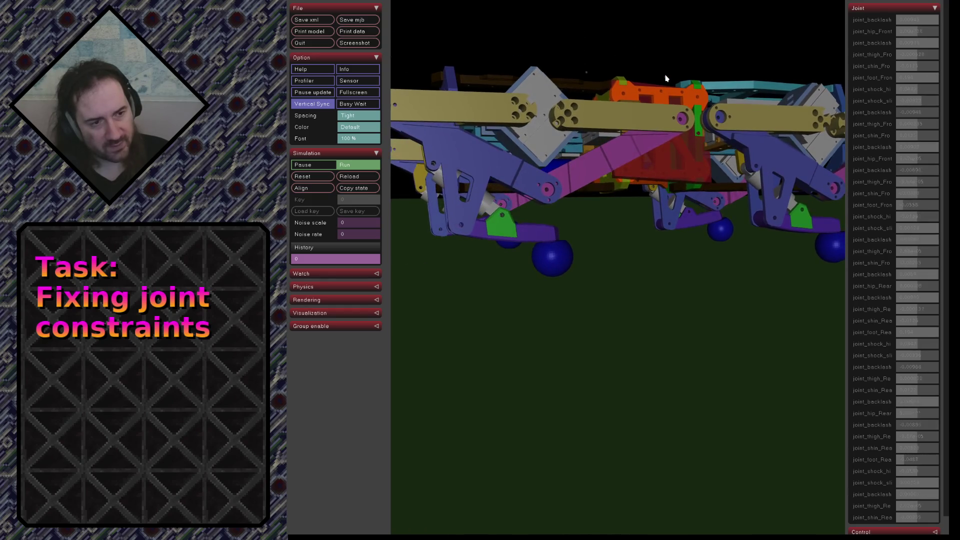
mouse_move(653, 128)
mouse_down()
mouse_move(633, 140)
mouse_move(703, 134)
mouse_move(658, 123)
mouse_up()
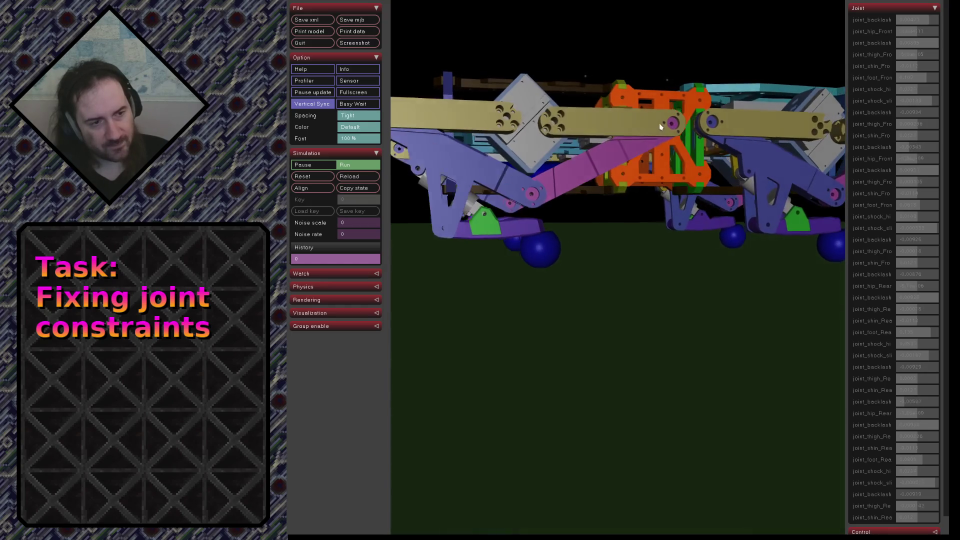
scroll(502, 223, up, 5)
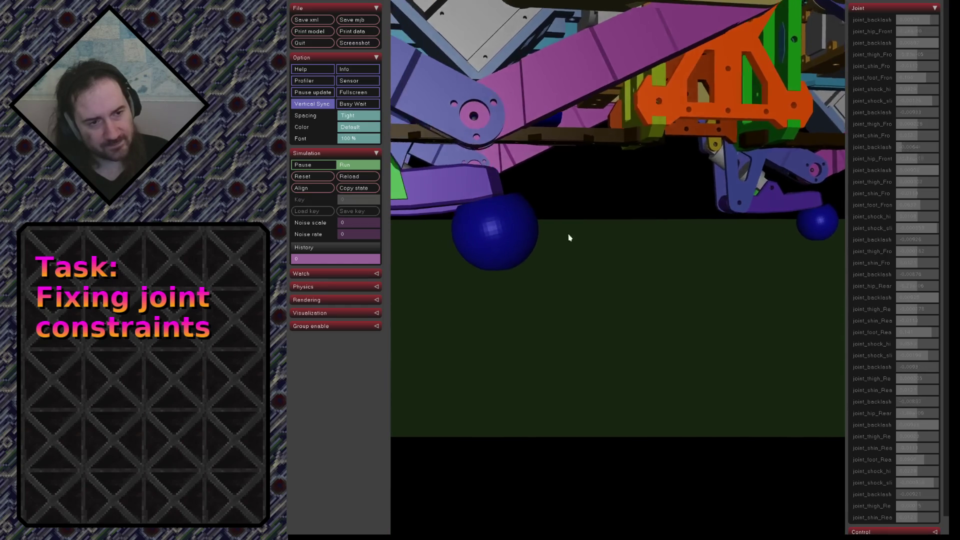
scroll(568, 238, up, 3)
Look down on the front leg and move in close on the green shock plate
drag(657, 291, 667, 306)
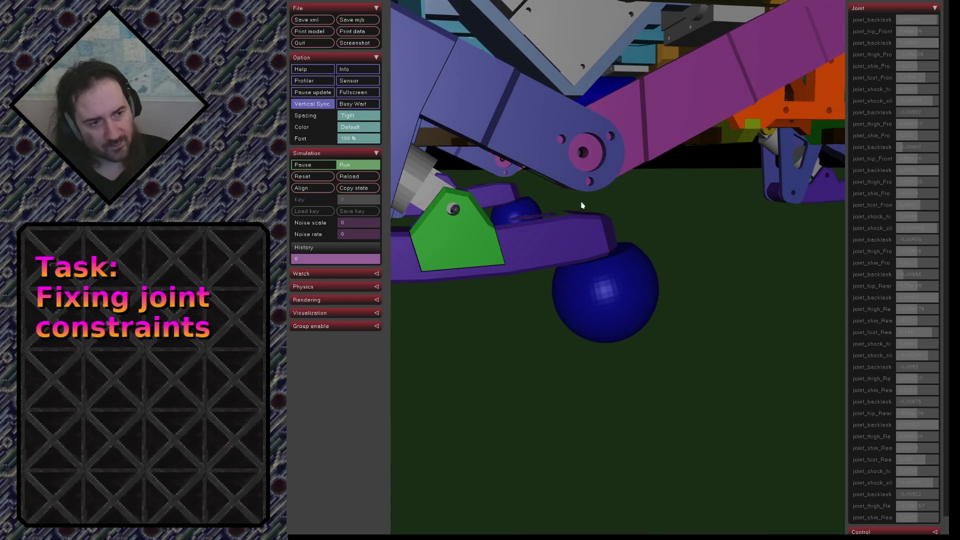
mouse_move(741, 217)
mouse_down()
mouse_move(739, 208)
mouse_move(746, 214)
mouse_up()
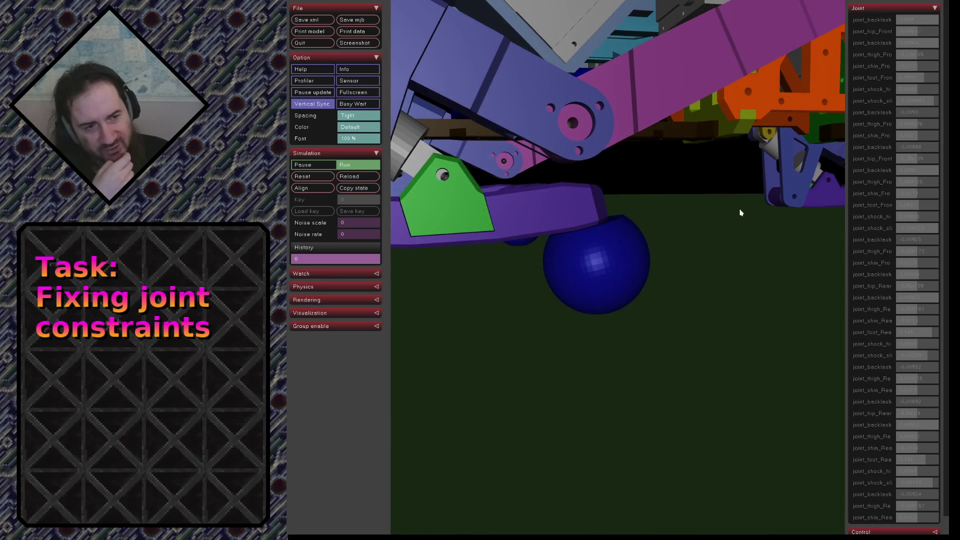
mouse_move(487, 149)
mouse_down()
mouse_move(544, 194)
mouse_move(580, 253)
mouse_move(572, 251)
mouse_up()
scroll(572, 252, down, 2)
scroll(562, 247, down, 3)
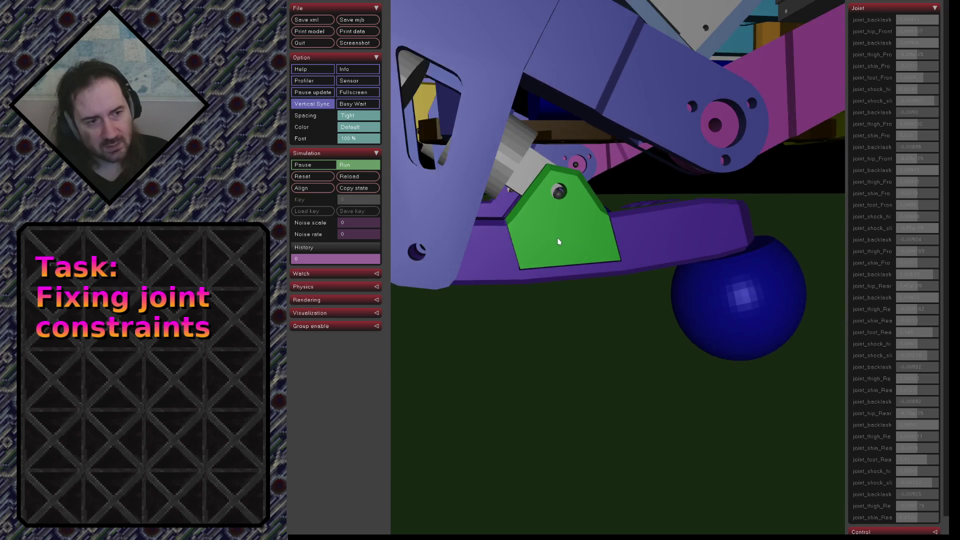
scroll(557, 243, down, 3)
scroll(568, 215, down, 3)
scroll(578, 218, up, 2)
scroll(570, 210, up, 2)
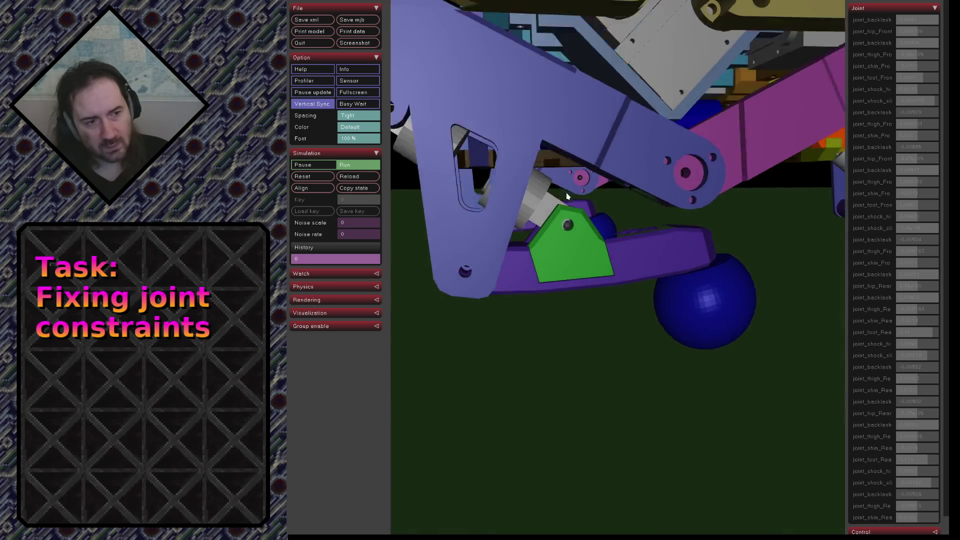
scroll(563, 201, up, 3)
scroll(552, 190, up, 3)
scroll(552, 184, up, 2)
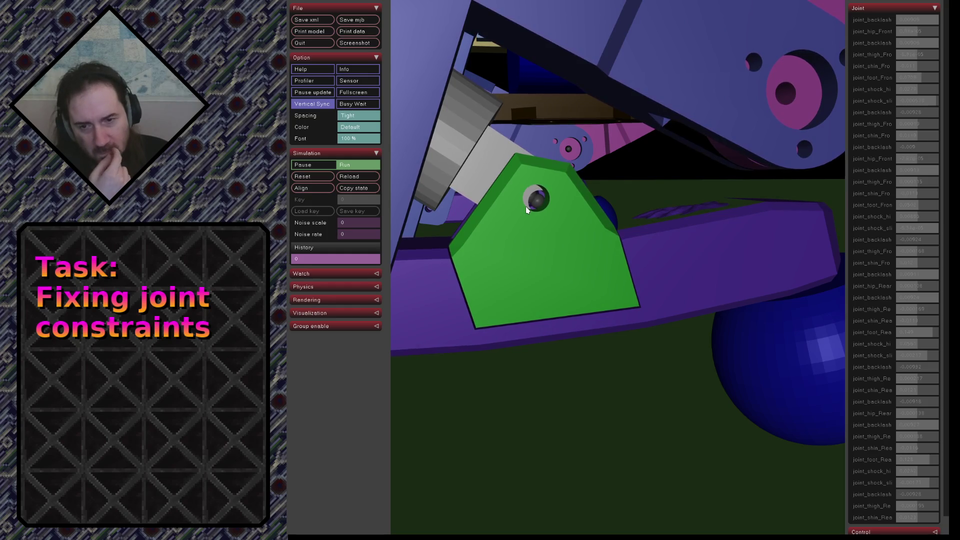
scroll(526, 206, down, 5)
scroll(638, 225, down, 5)
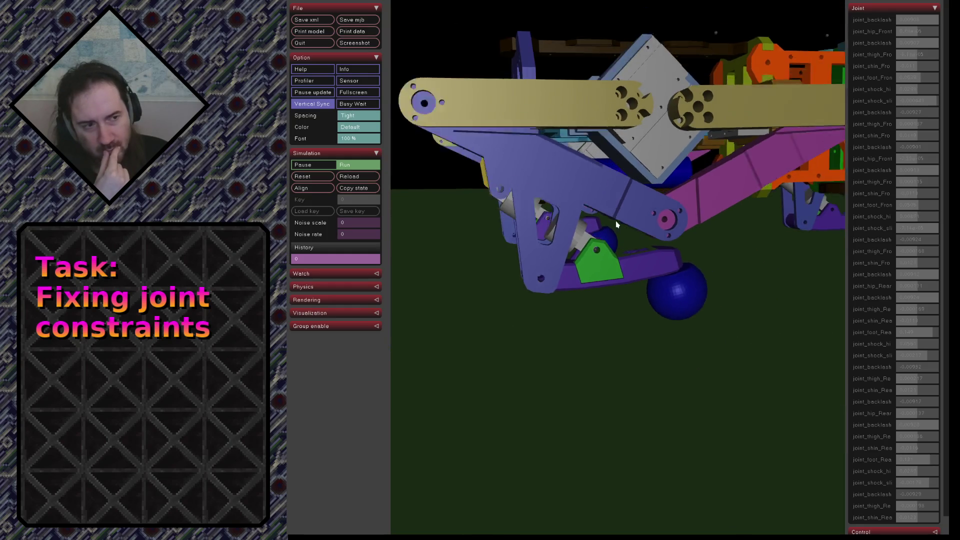
scroll(724, 238, down, 3)
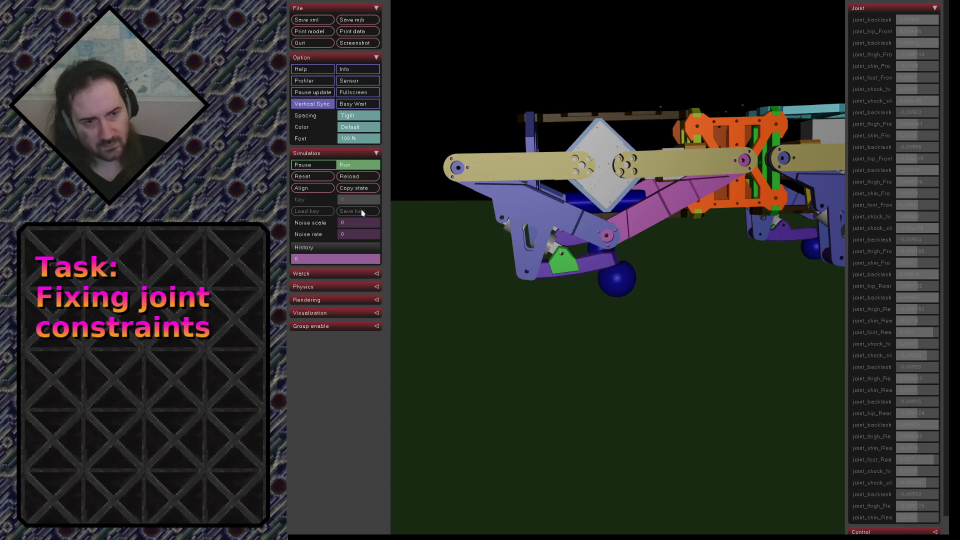
click(358, 179)
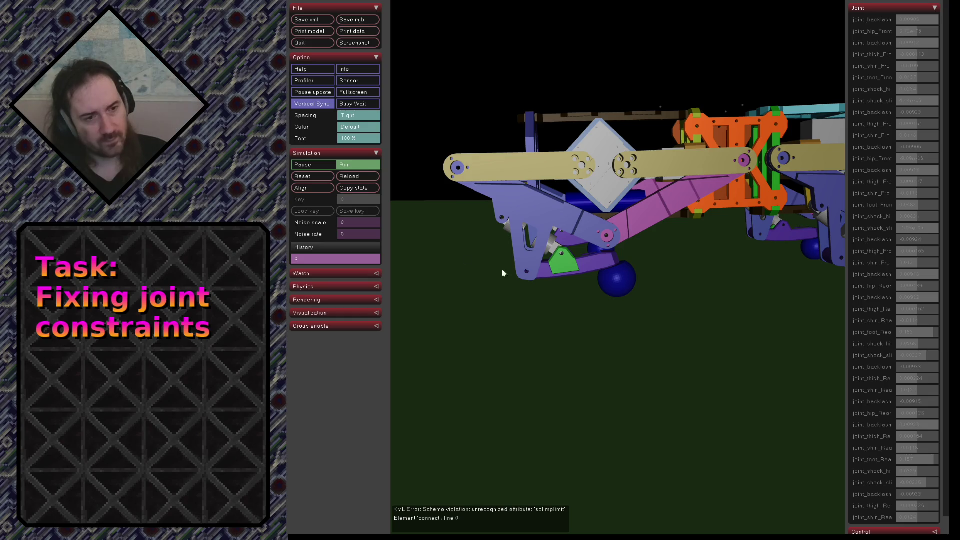
Reload the fixed model without the solimplimit error and orbit to look down on the robot
click(357, 178)
mouse_move(715, 285)
mouse_down()
mouse_move(685, 277)
mouse_move(762, 358)
mouse_up()
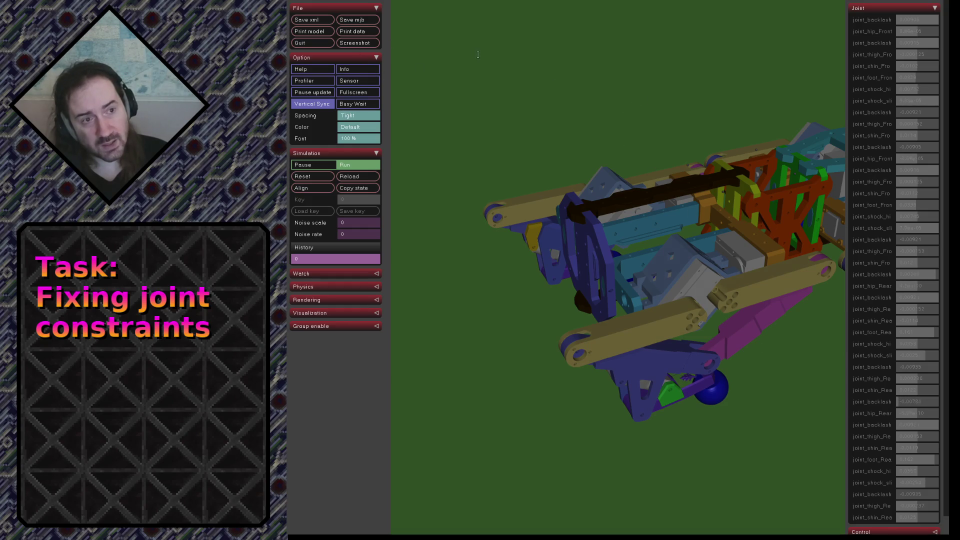
mouse_move(615, 198)
mouse_down()
mouse_move(648, 202)
mouse_move(613, 275)
mouse_move(578, 135)
mouse_move(664, 182)
mouse_move(610, 98)
mouse_move(500, 165)
mouse_move(638, 318)
mouse_up()
scroll(638, 318, down, 2)
scroll(672, 326, up, 5)
scroll(671, 325, up, 5)
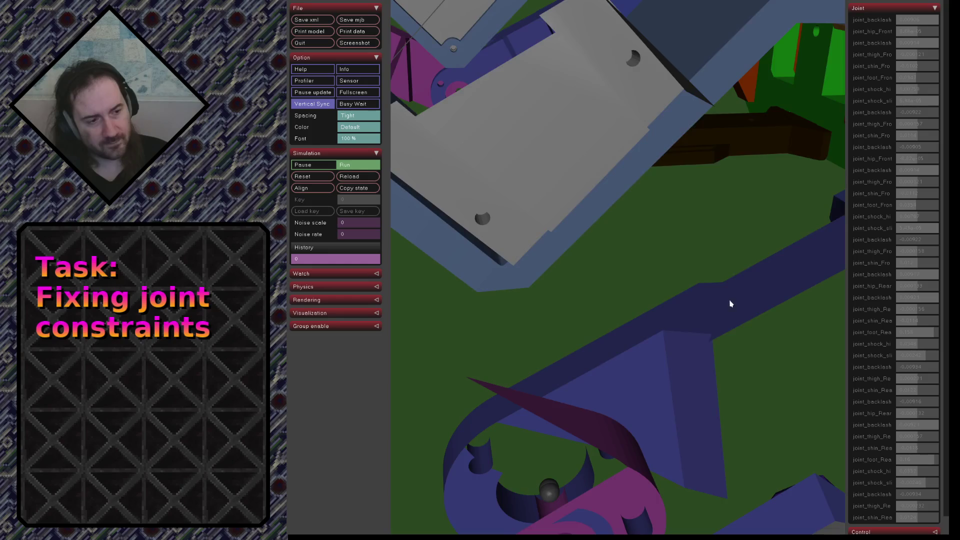
scroll(728, 304, up, 3)
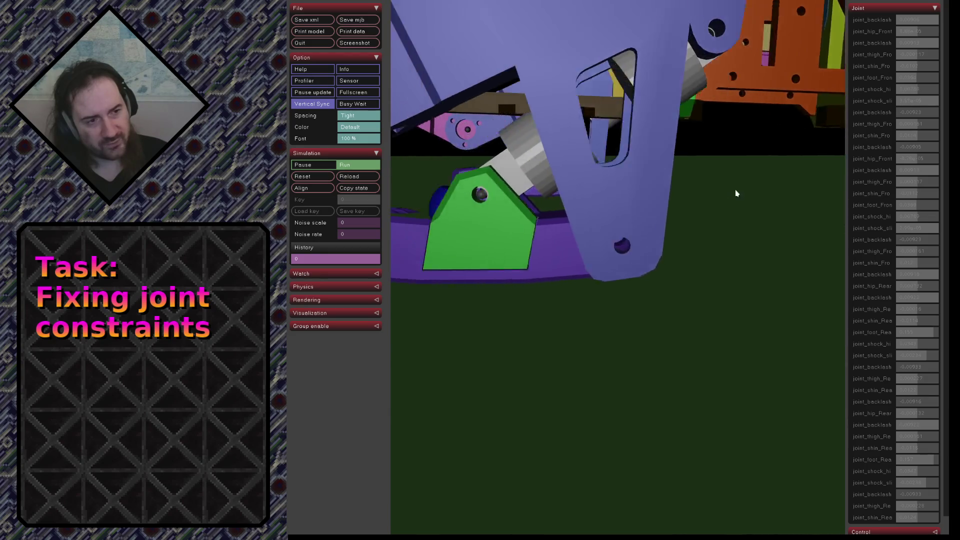
scroll(713, 191, up, 5)
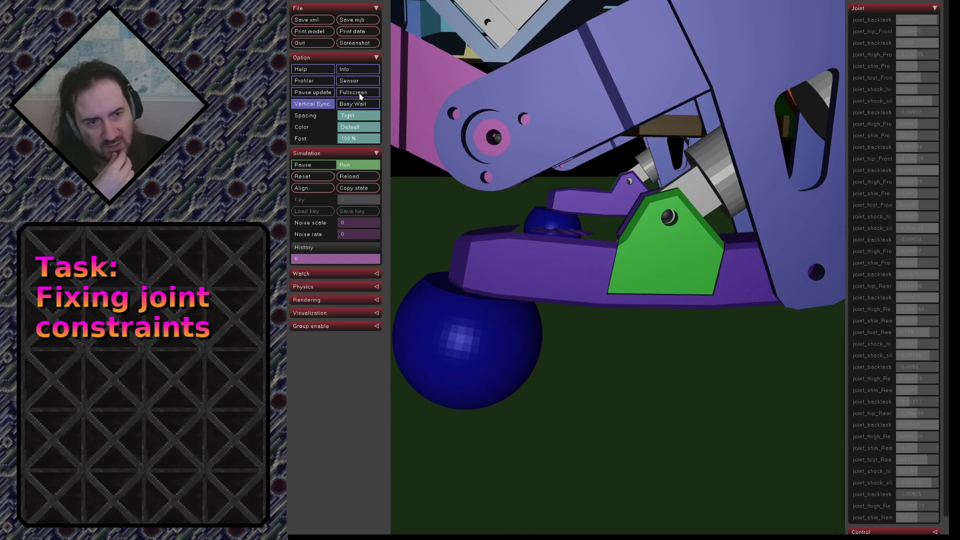
Reload the model to restart the simulation with the shock linkage in view
click(358, 175)
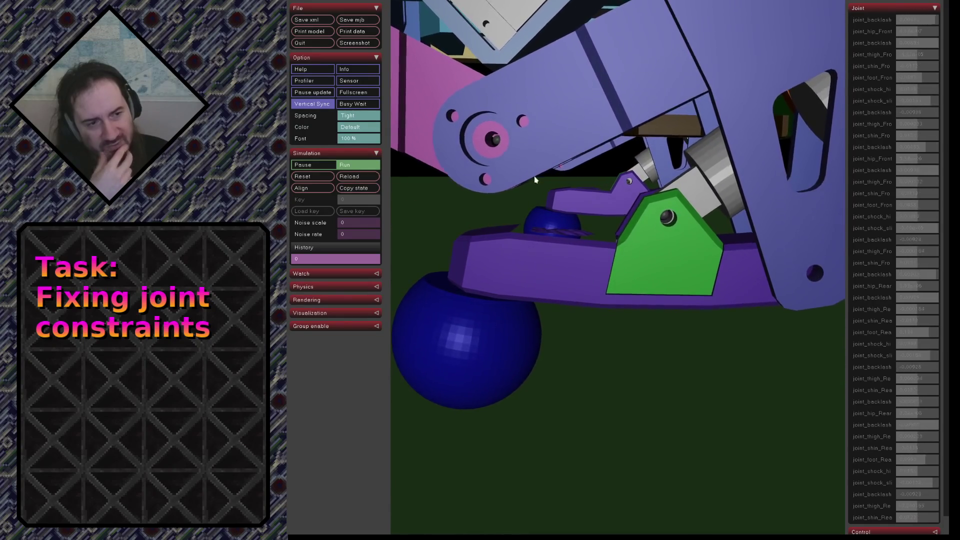
Reload the model three times watching the linkage settle, then return to the solref docs
click(363, 178)
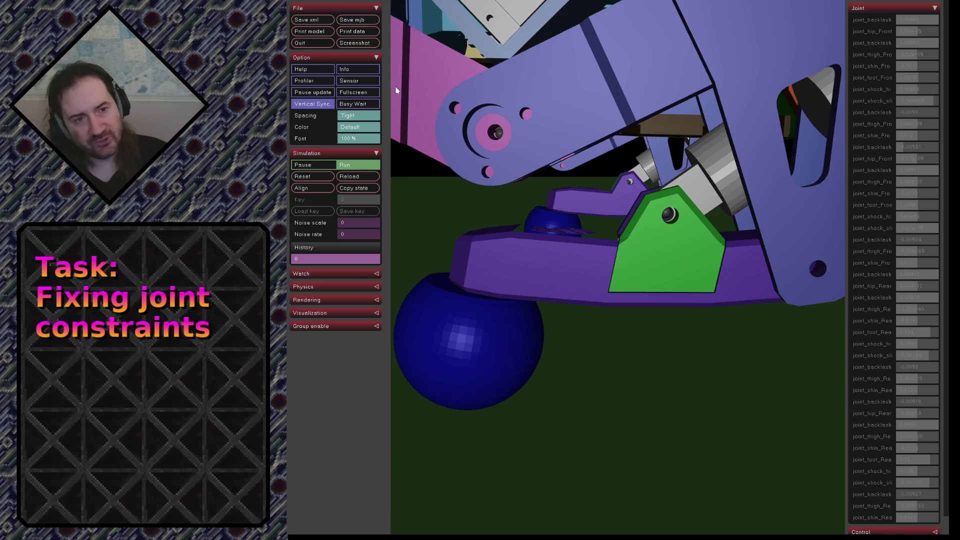
click(360, 176)
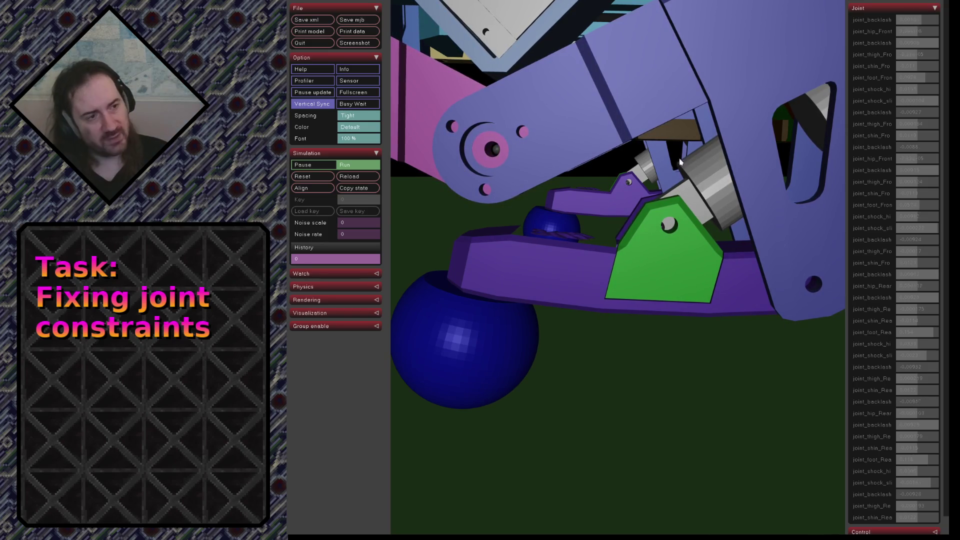
click(348, 175)
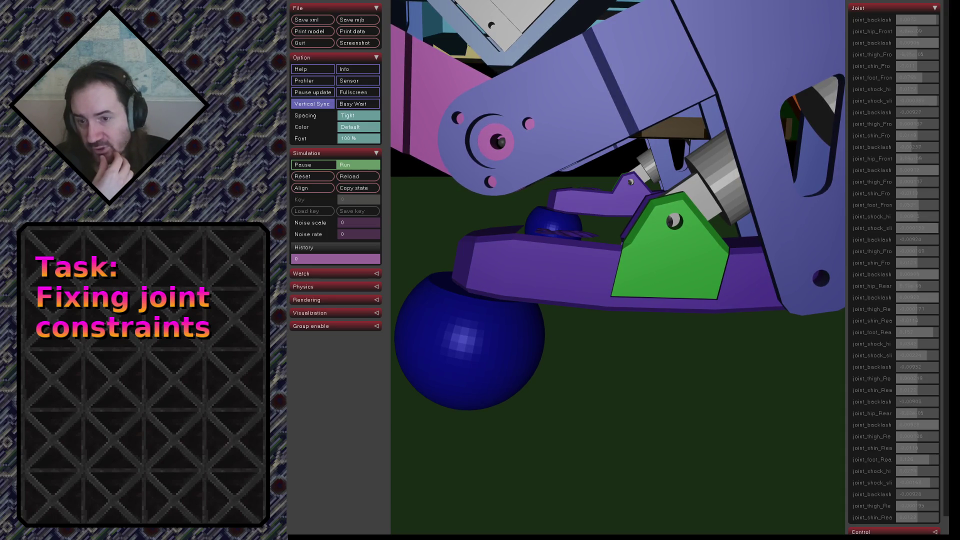
key(alt+Tab)
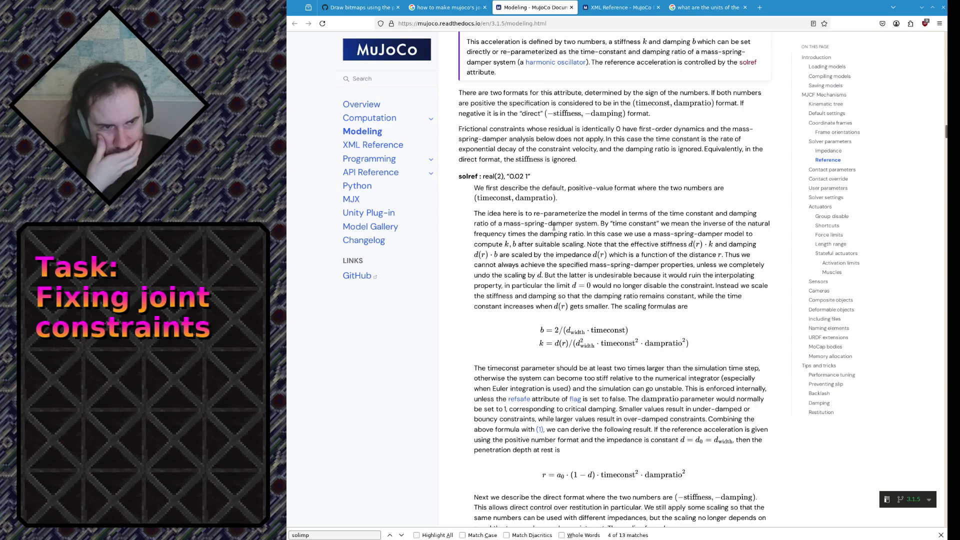
Highlight the solref time-constant explanation and the too-stiff timeconst warning paragraph
drag(550, 225, 522, 287)
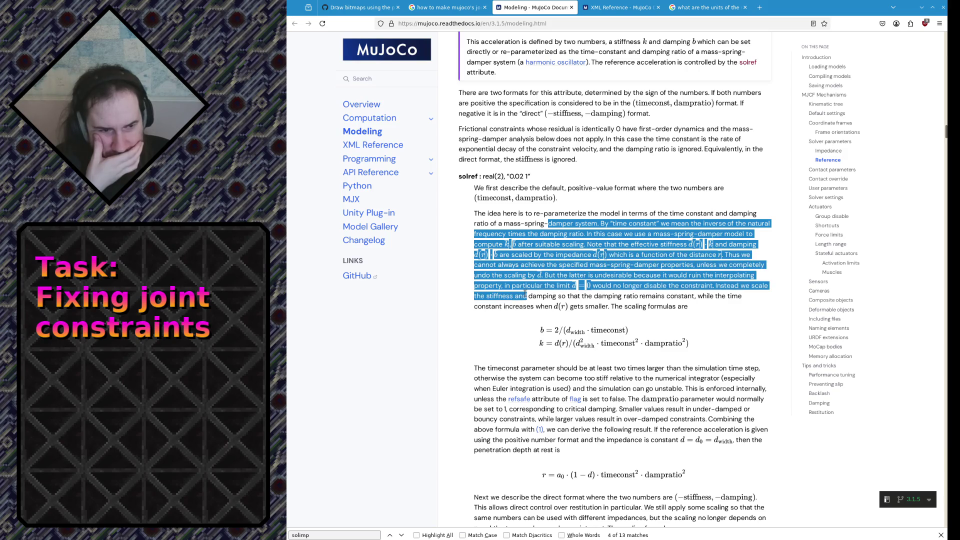
click(676, 289)
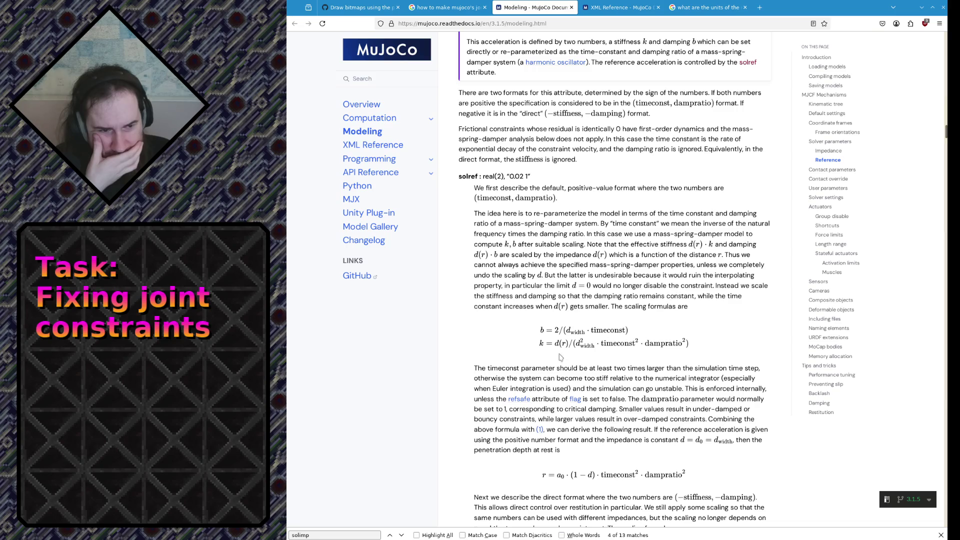
drag(498, 377, 484, 389)
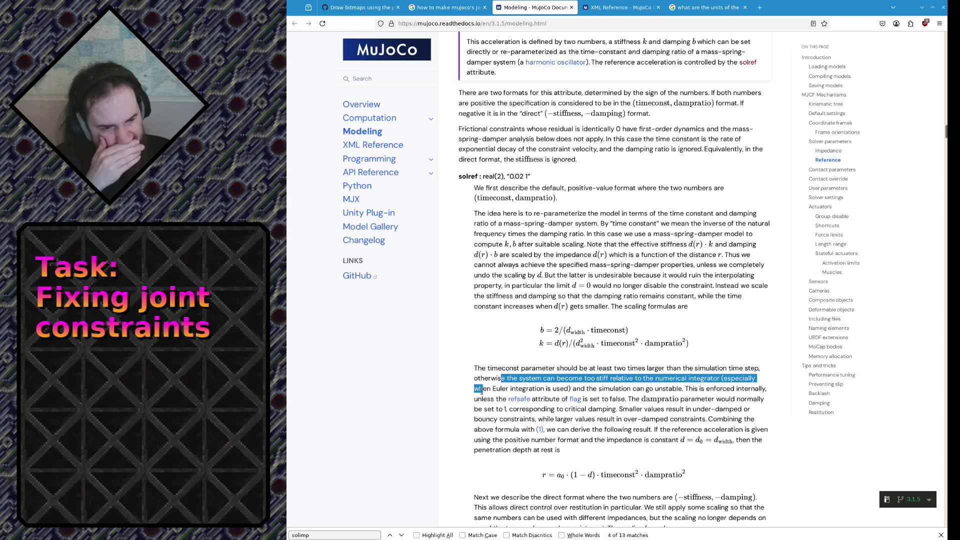
drag(484, 389, 488, 458)
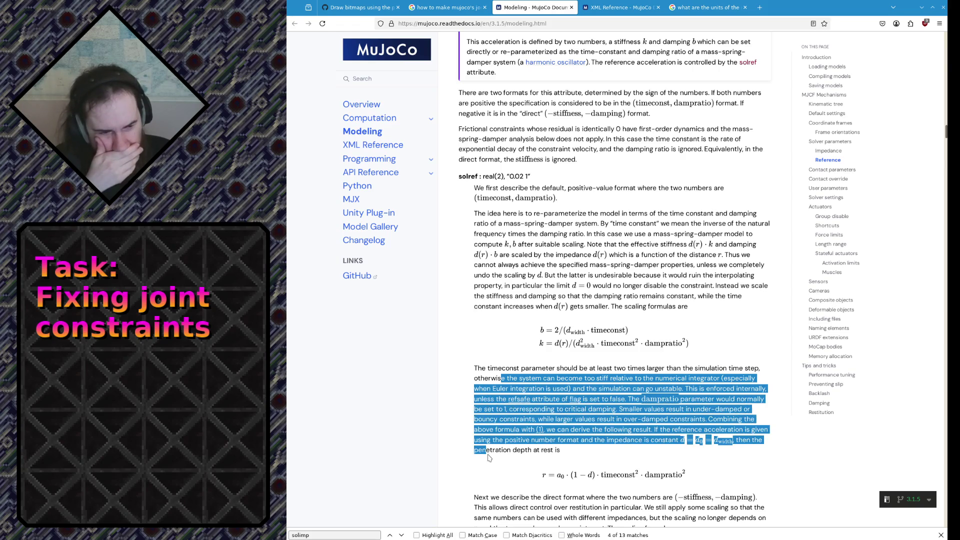
click(489, 458)
scroll(488, 455, down, 1)
drag(488, 458, 490, 471)
click(489, 471)
scroll(494, 450, down, 3)
drag(503, 424, 501, 413)
click(501, 413)
scroll(544, 208, up, 4)
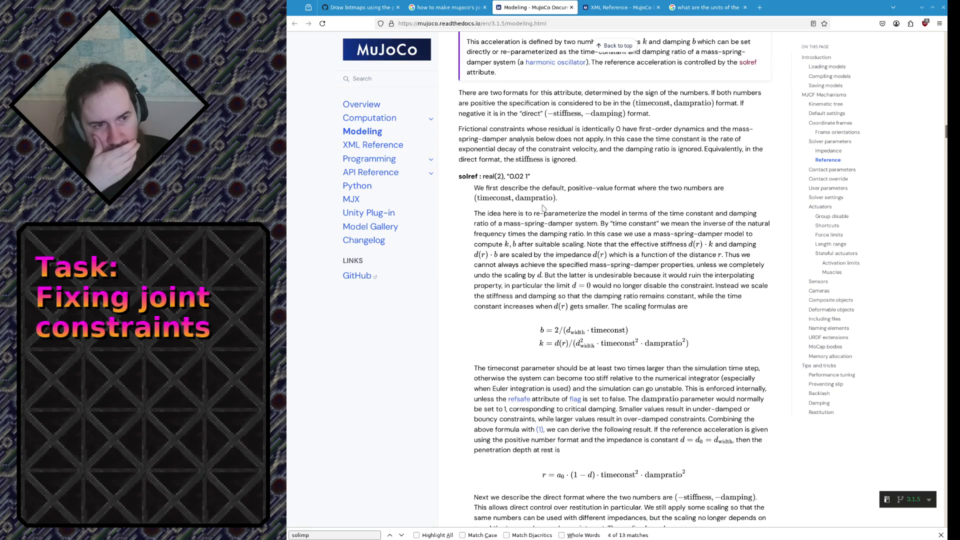
Search the page for 'dampratio', step through its matches and highlight the damping explanation
double_click(535, 197)
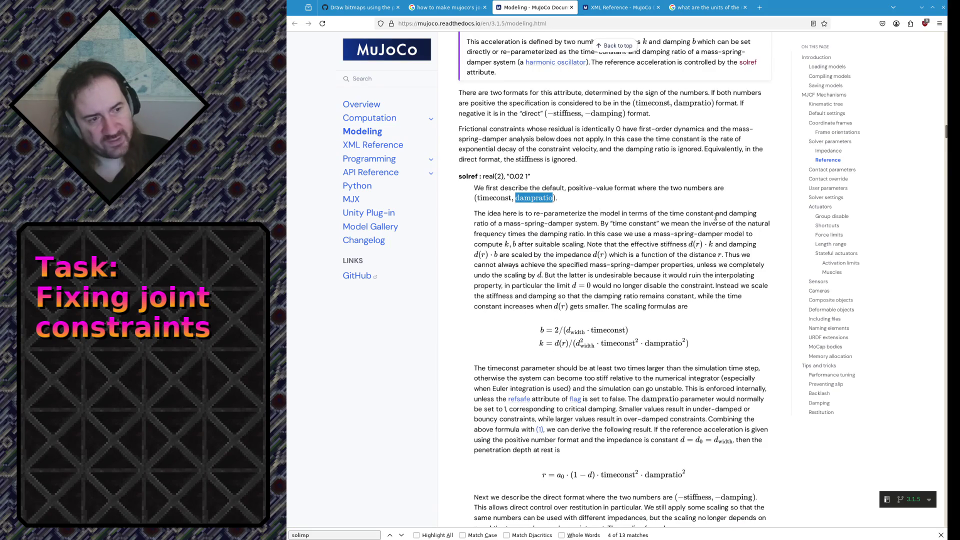
key(ctrl+f)
key(Return)
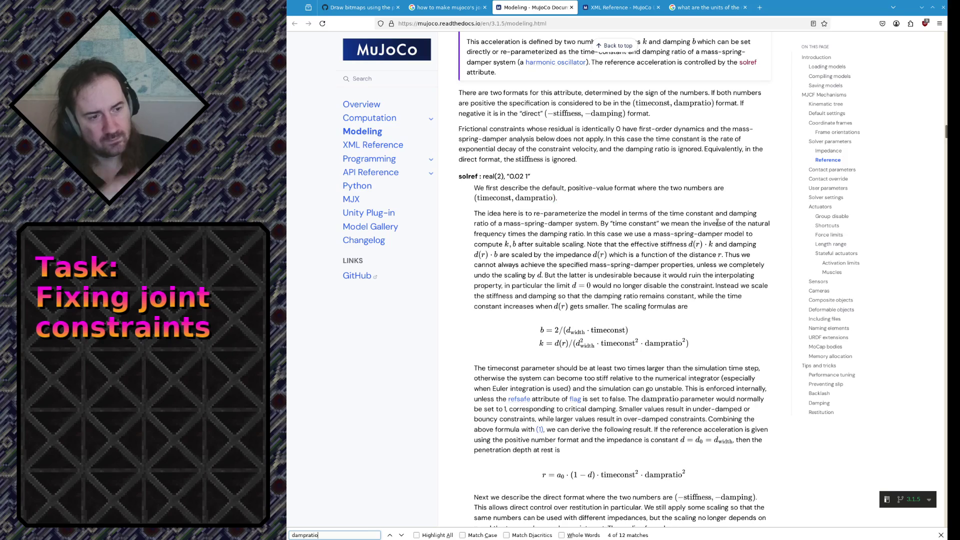
key(Return)
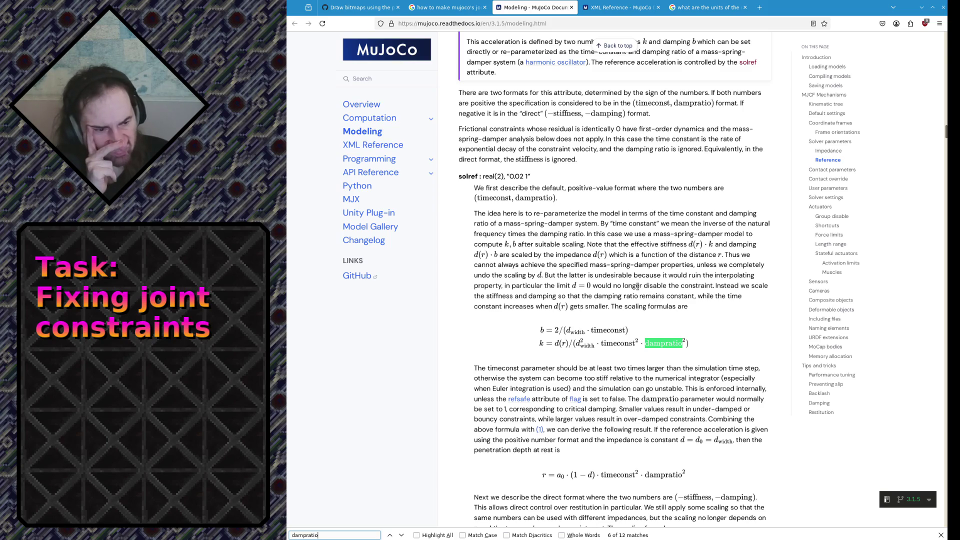
double_click(659, 398)
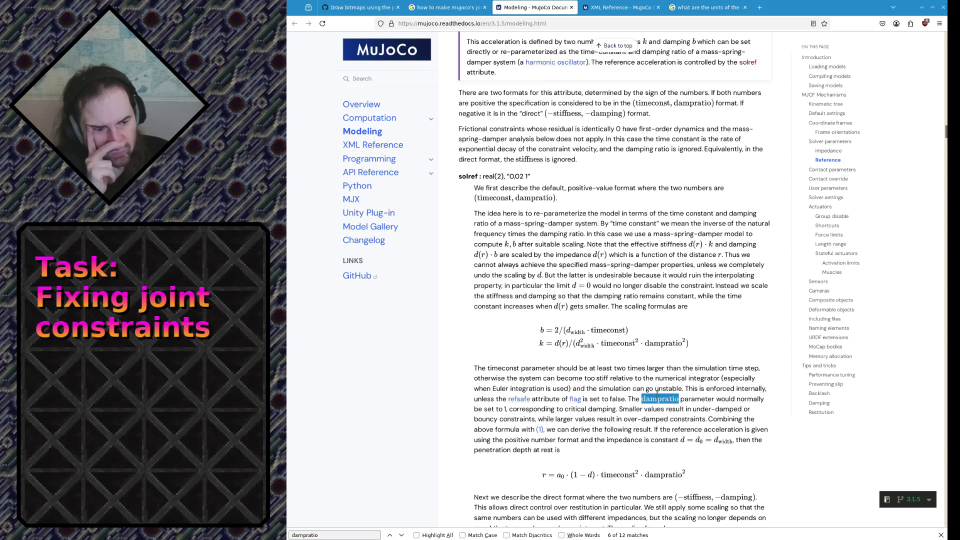
drag(645, 389, 660, 419)
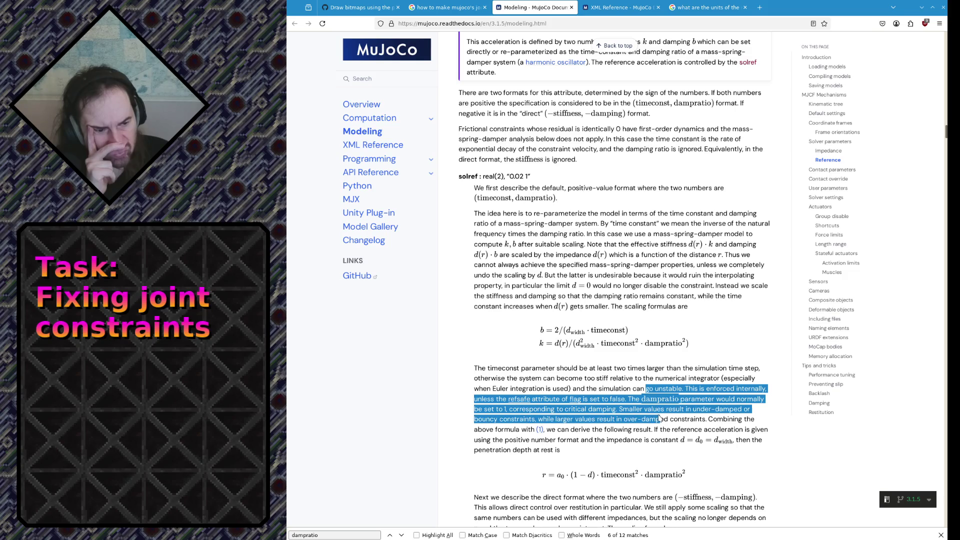
click(659, 419)
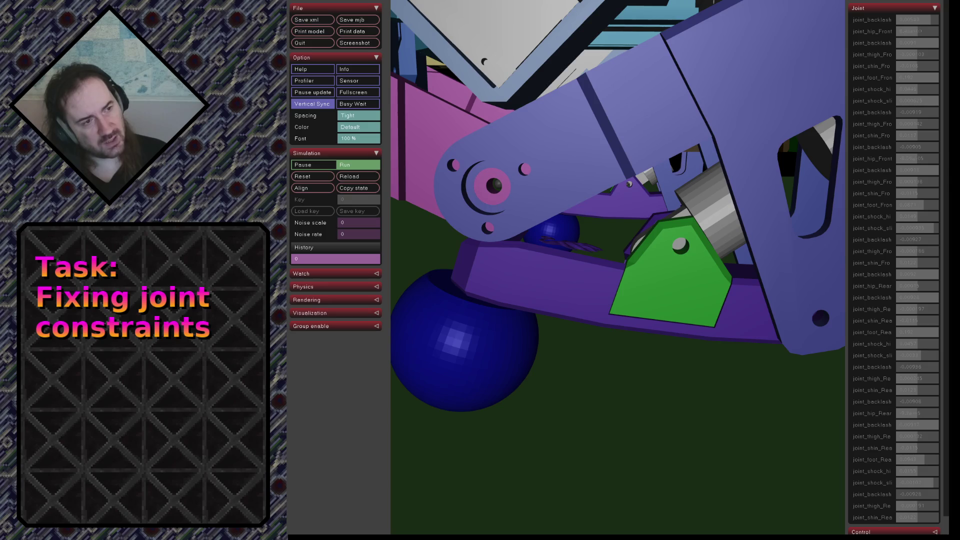
Reload the robot model three times to check how the shock linkage rests
click(307, 175)
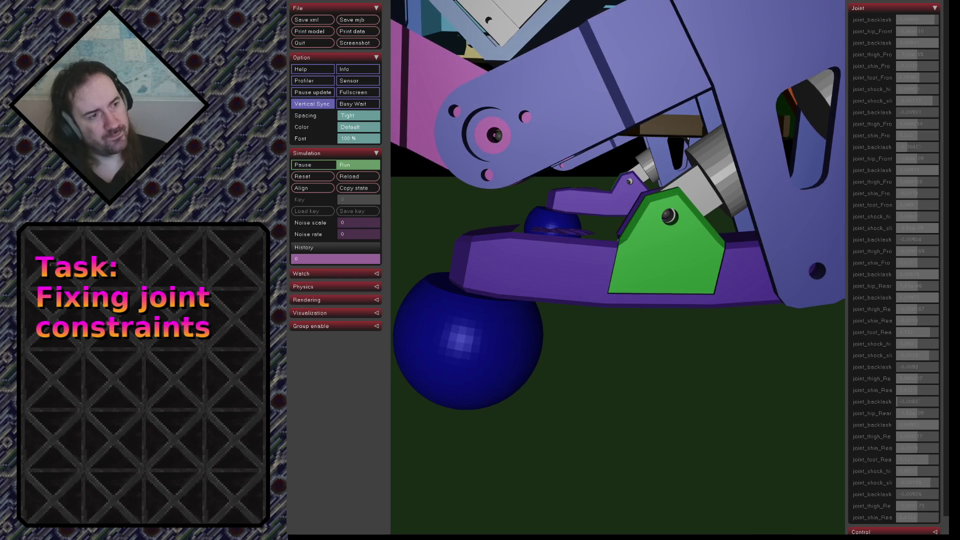
click(345, 178)
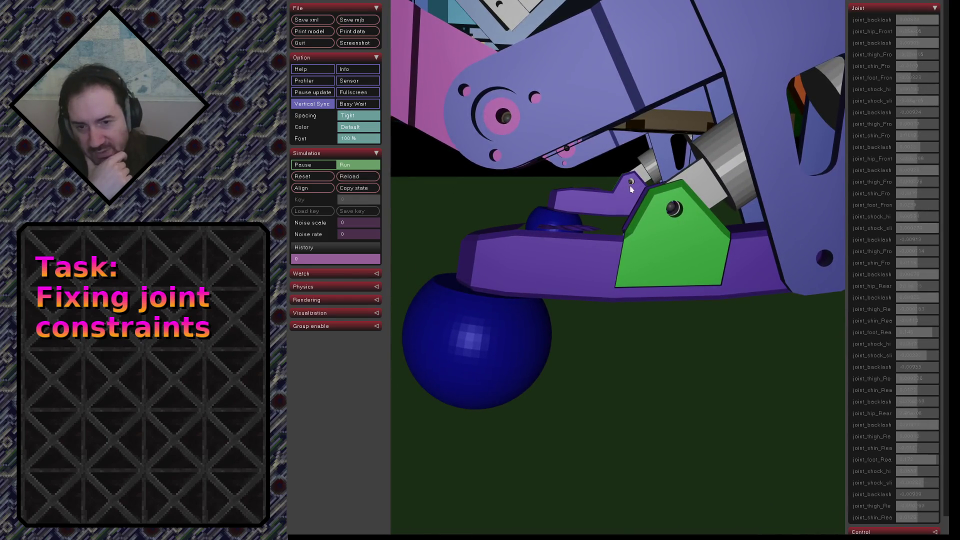
click(359, 177)
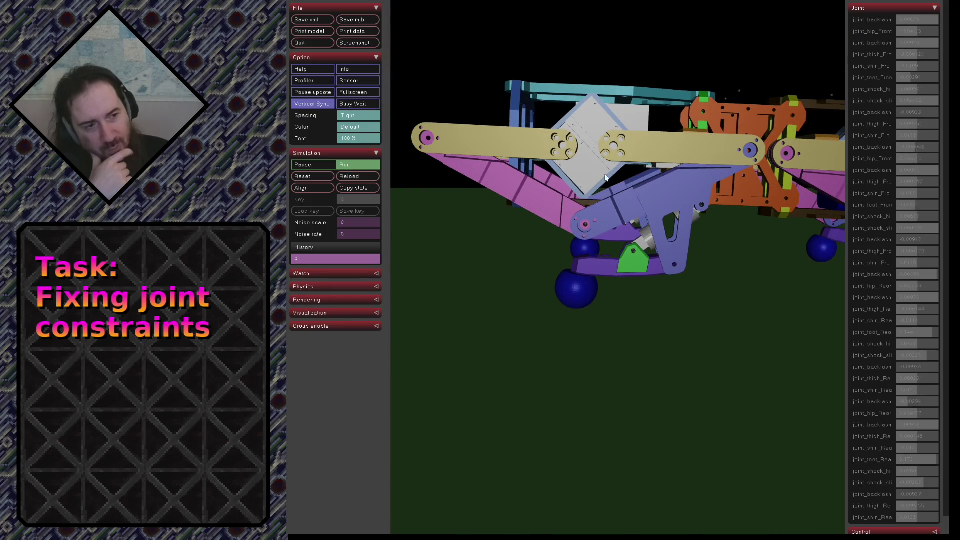
scroll(606, 177, up, 2)
scroll(712, 191, up, 2)
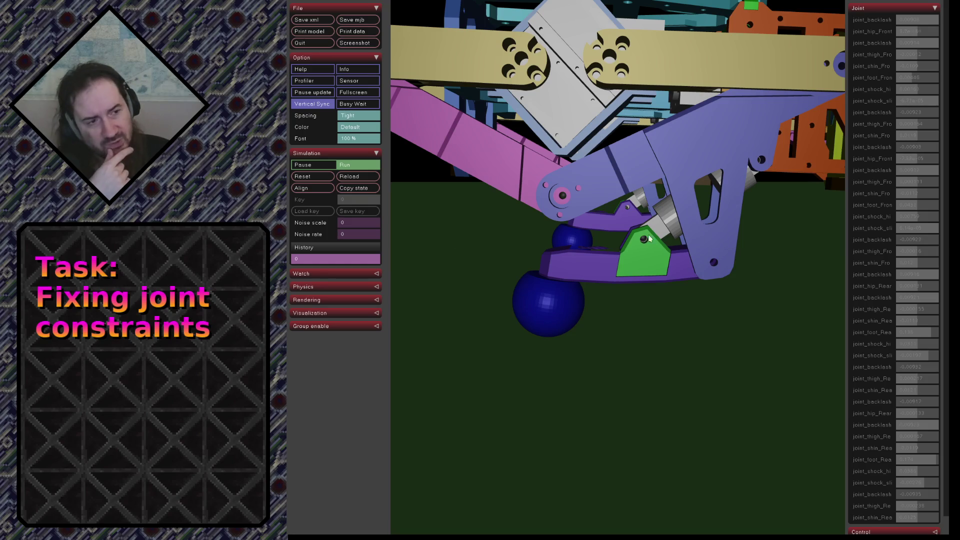
scroll(742, 270, up, 2)
scroll(712, 265, up, 2)
scroll(682, 258, up, 2)
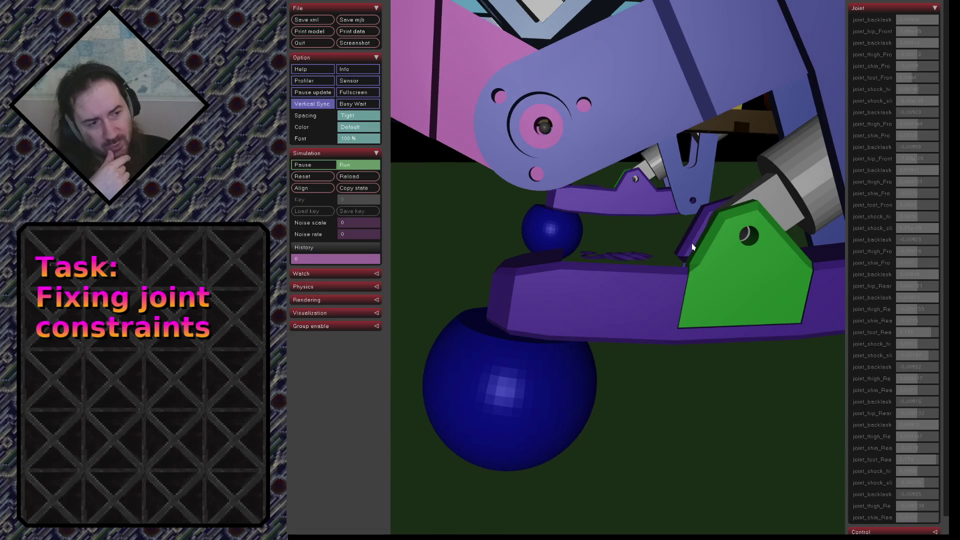
scroll(687, 242, up, 1)
scroll(687, 241, up, 1)
scroll(687, 245, up, 1)
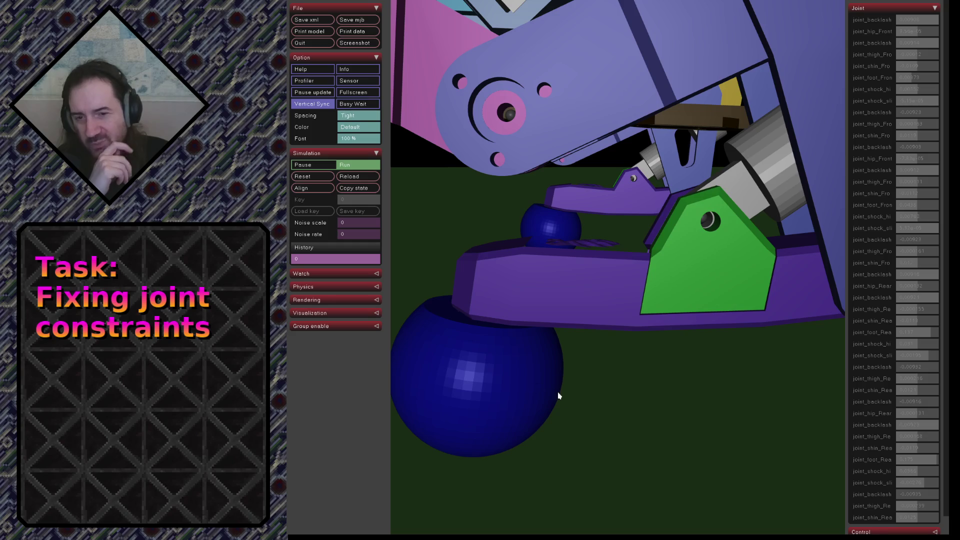
Orbit in close around the green shock plate from low angles on both sides
drag(702, 257, 638, 206)
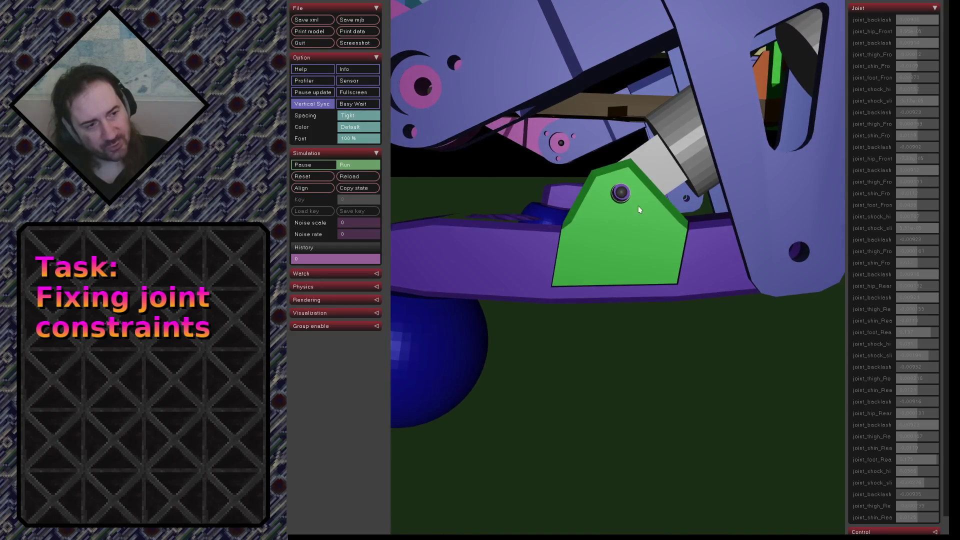
scroll(656, 214, down, 3)
scroll(671, 228, down, 2)
scroll(678, 238, down, 3)
scroll(690, 251, down, 2)
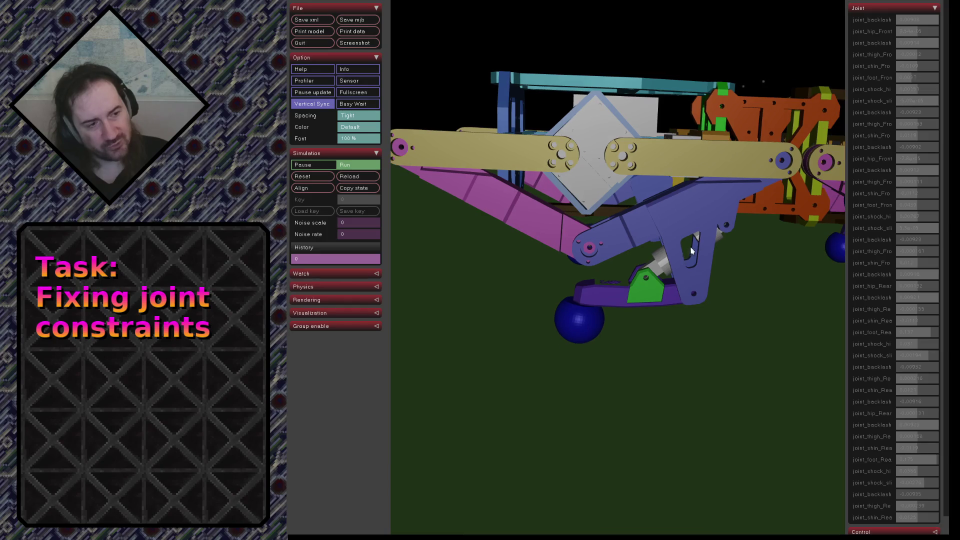
mouse_move(699, 229)
mouse_down()
mouse_move(707, 223)
mouse_move(663, 187)
mouse_move(552, 197)
mouse_move(568, 215)
mouse_move(685, 229)
mouse_move(689, 215)
mouse_up()
scroll(683, 217, up, 3)
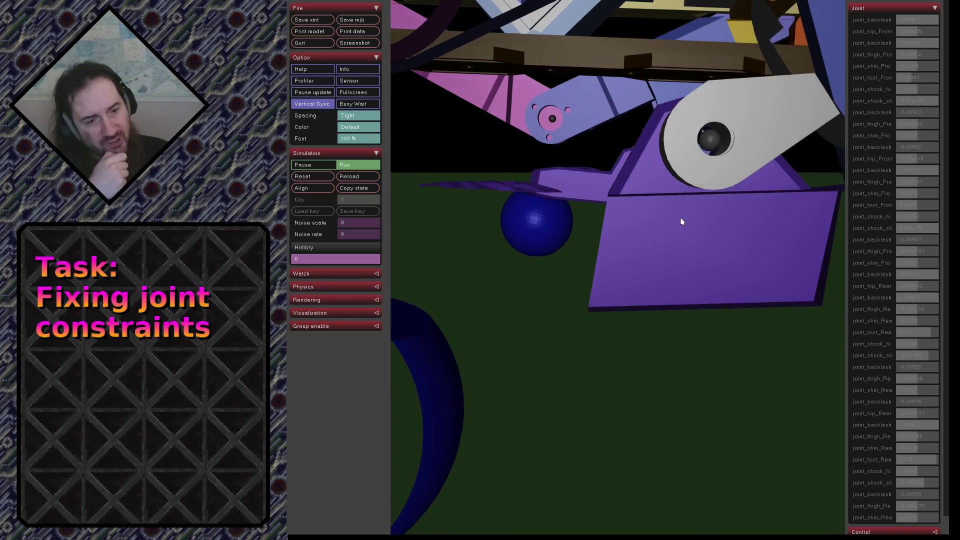
scroll(675, 204, up, 1)
scroll(665, 185, up, 1)
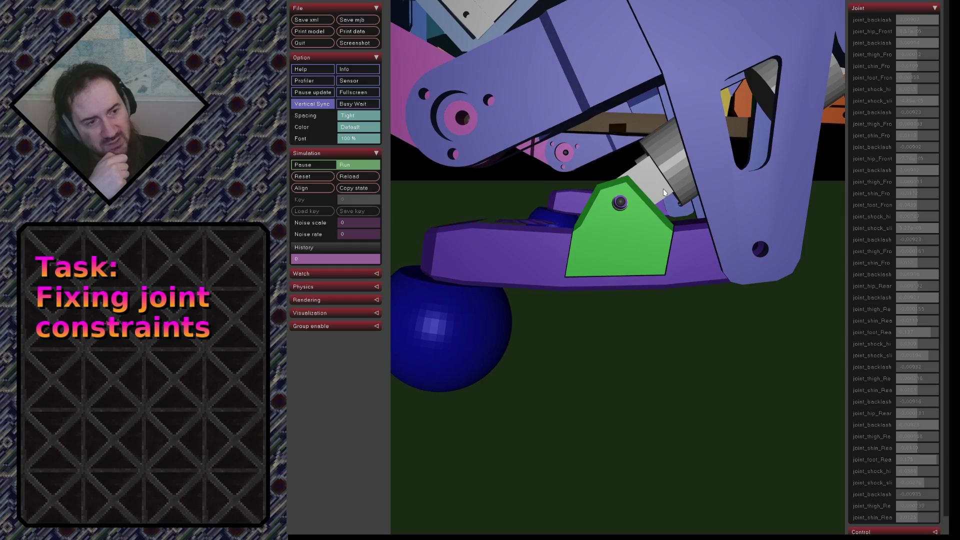
scroll(662, 186, up, 2)
drag(660, 184, 634, 176)
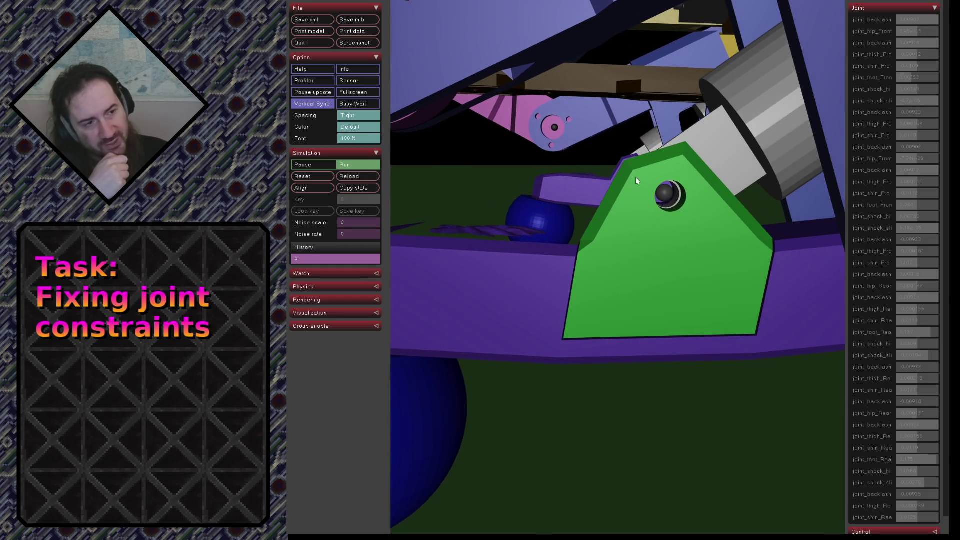
scroll(662, 195, up, 2)
scroll(450, 161, down, 2)
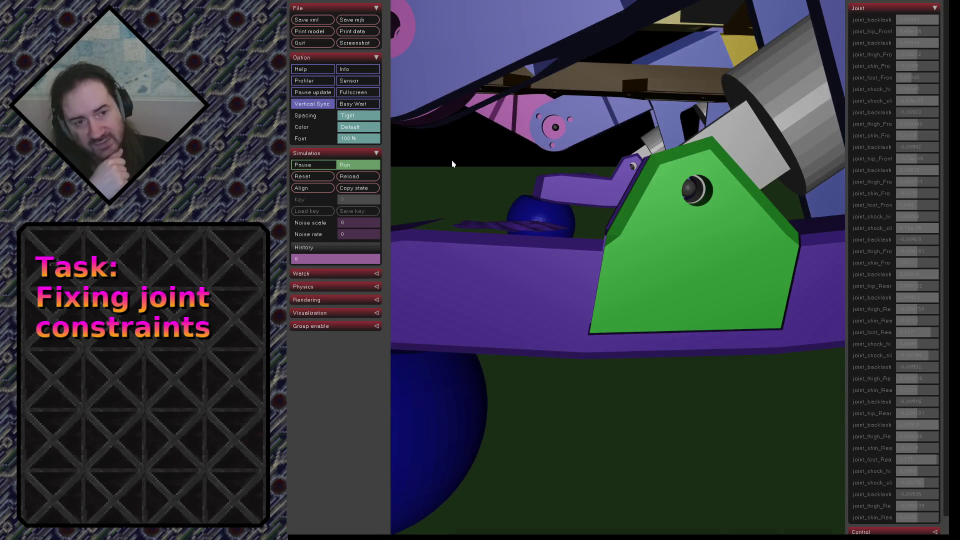
Reload the model three times to reset the robot's pose
click(377, 175)
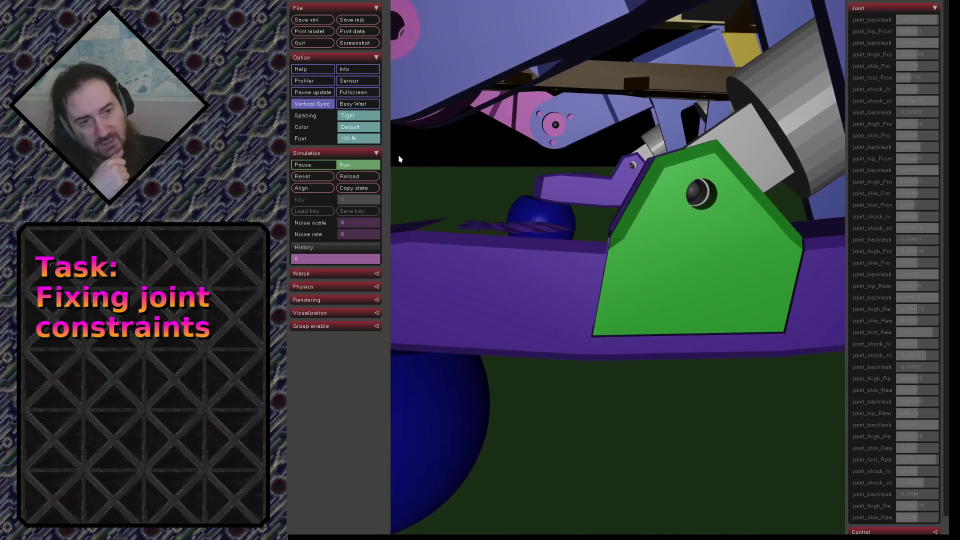
click(366, 175)
click(366, 176)
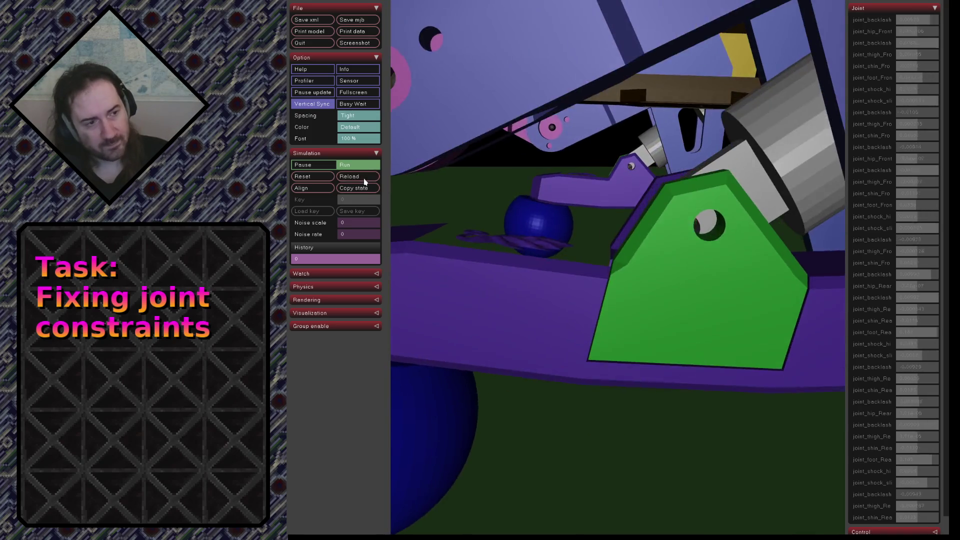
Reload the model twice watching the leg settle, then show the Physics settings
click(365, 181)
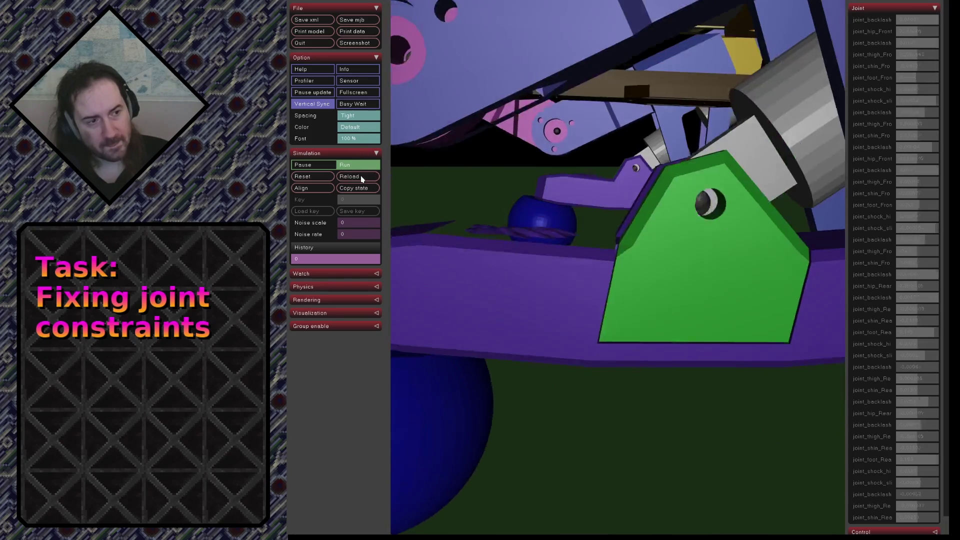
click(362, 178)
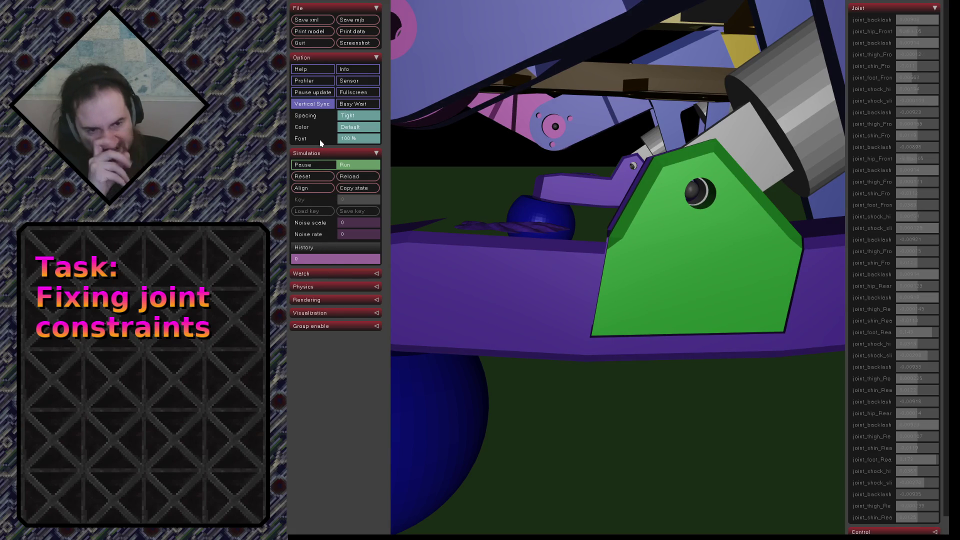
click(320, 289)
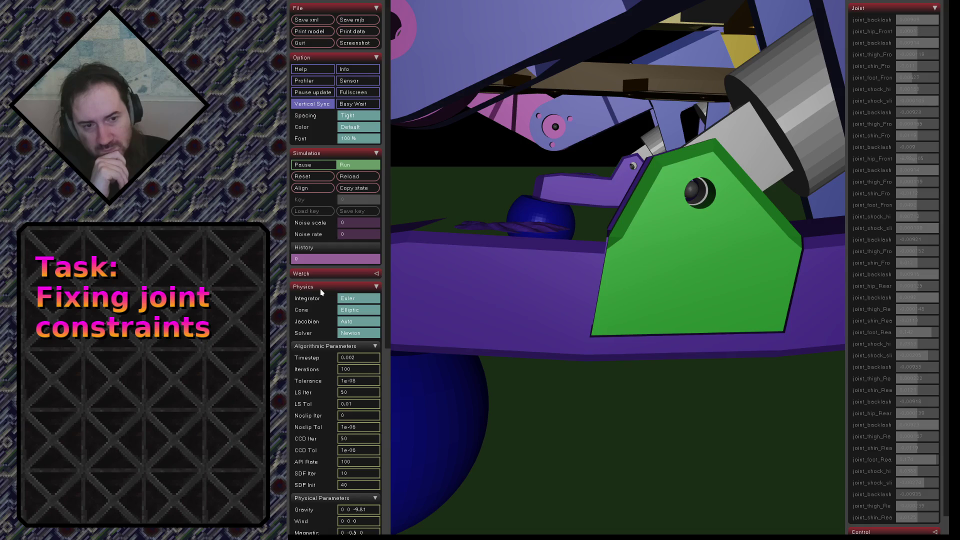
click(361, 300)
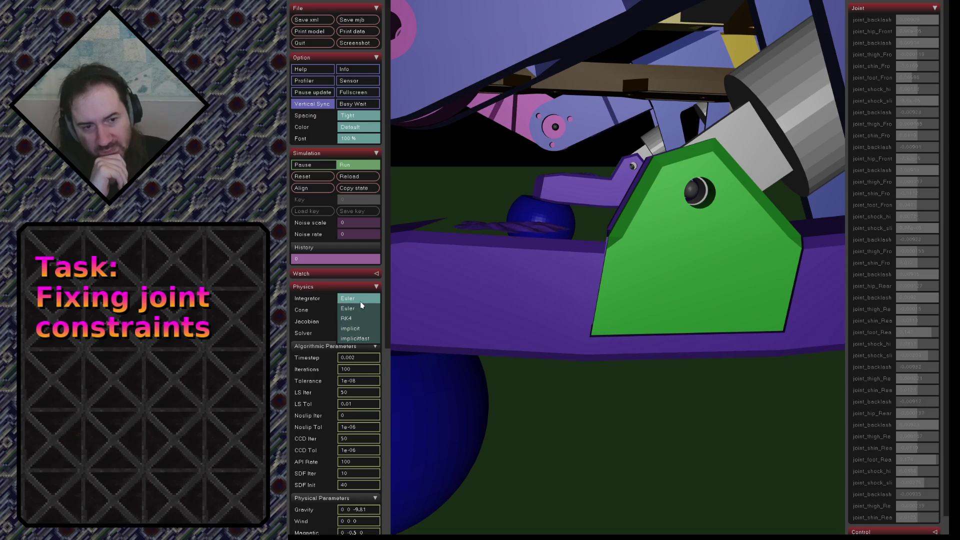
click(360, 330)
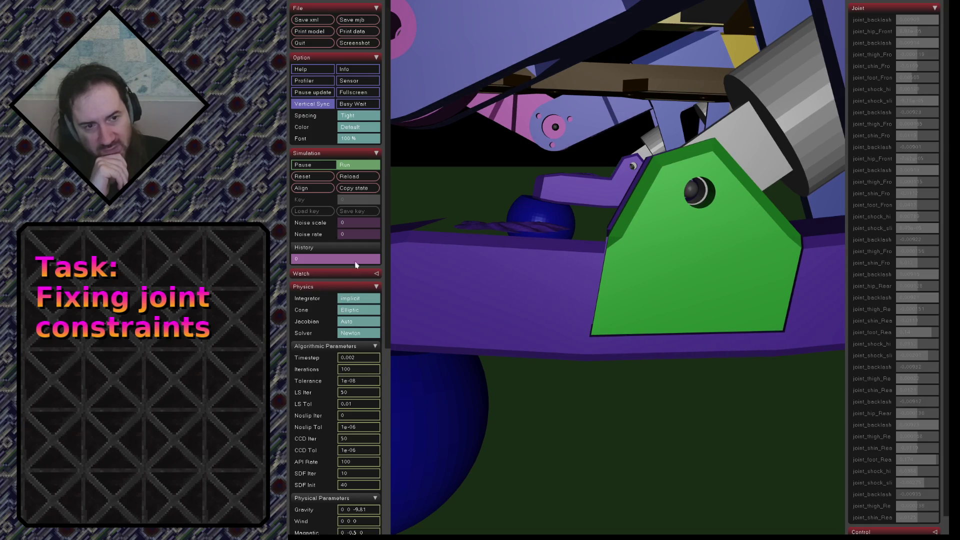
click(354, 182)
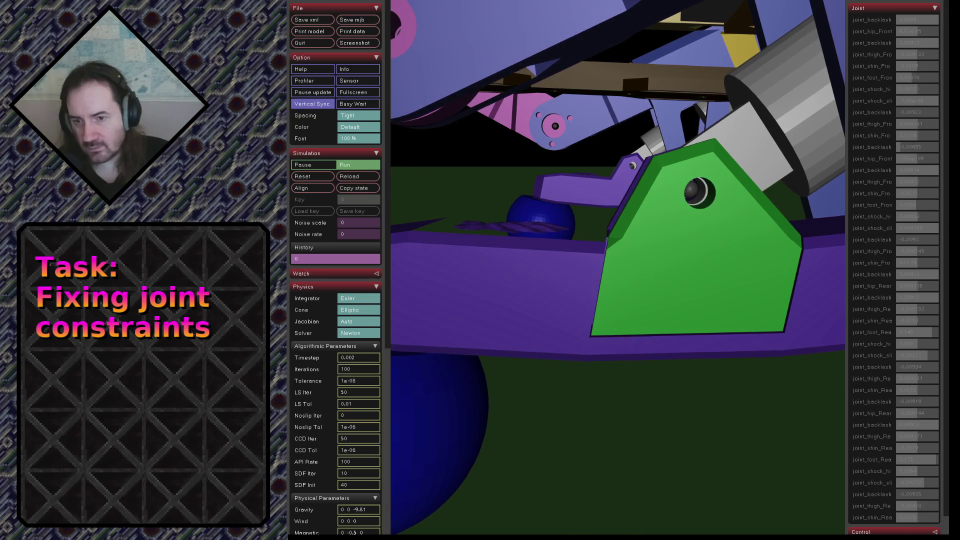
key(alt+Tab)
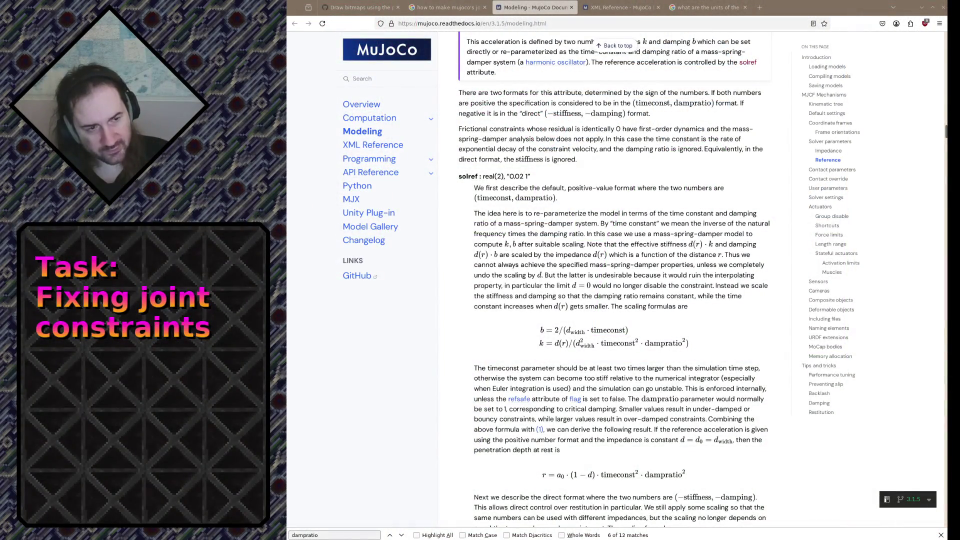
Search the XML Reference for 'integrator' and jump to the integrator attribute description
key(ctrl+f)
text(integr)
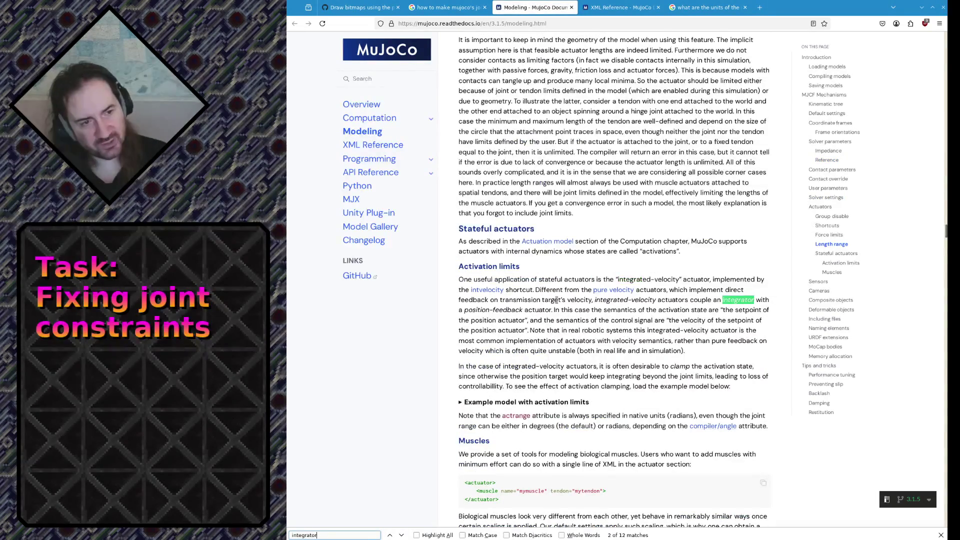
text(ator)
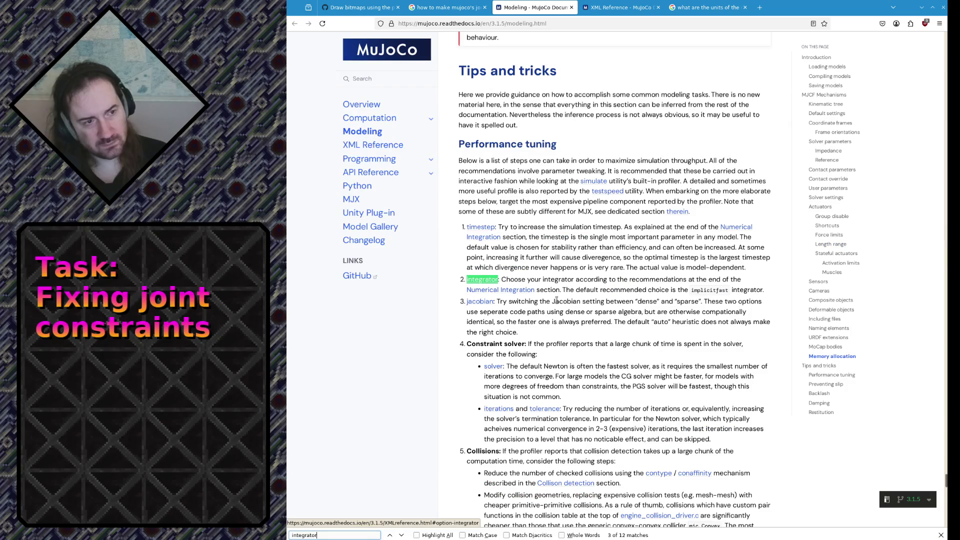
key(ctrl+Tab)
text(inte)
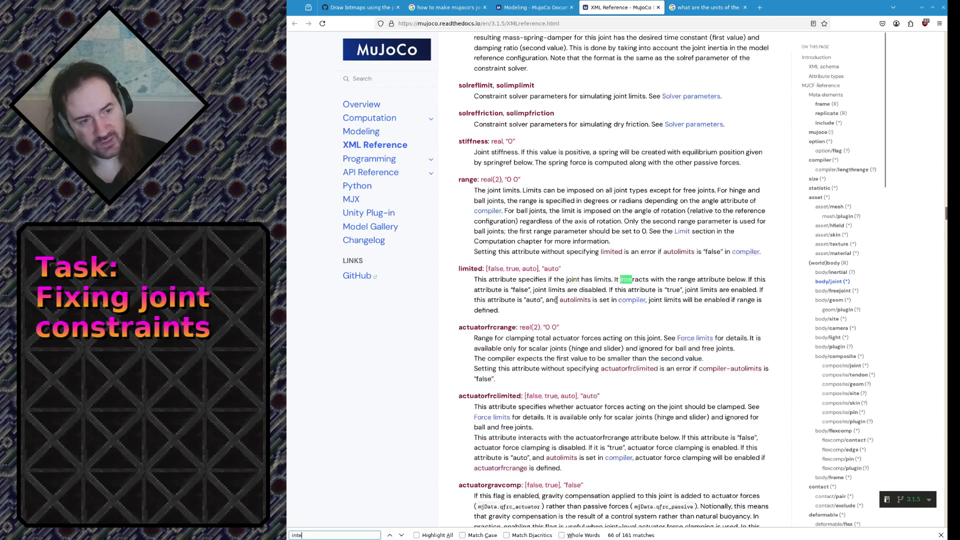
text(grator)
key(Return)
key(Return)
key(Return)
key(Return)
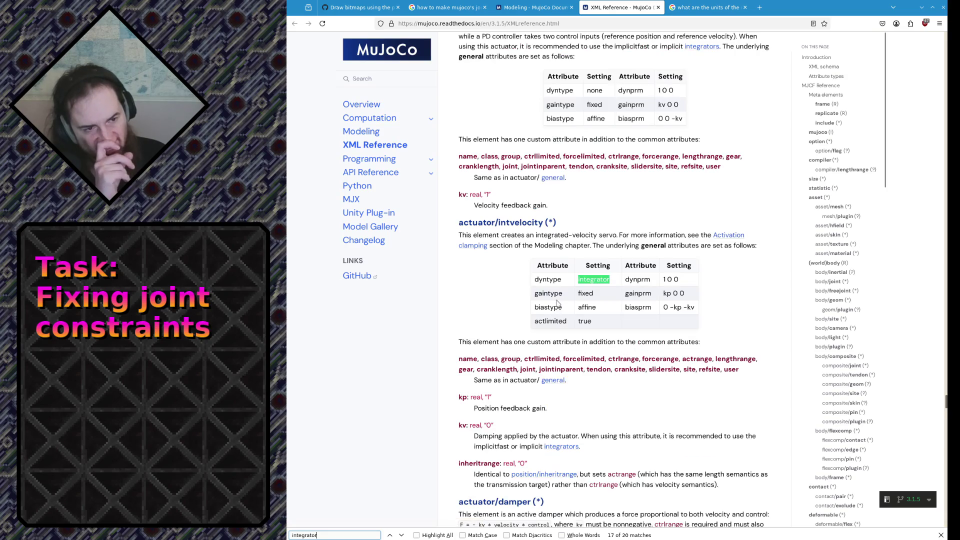
key(Return)
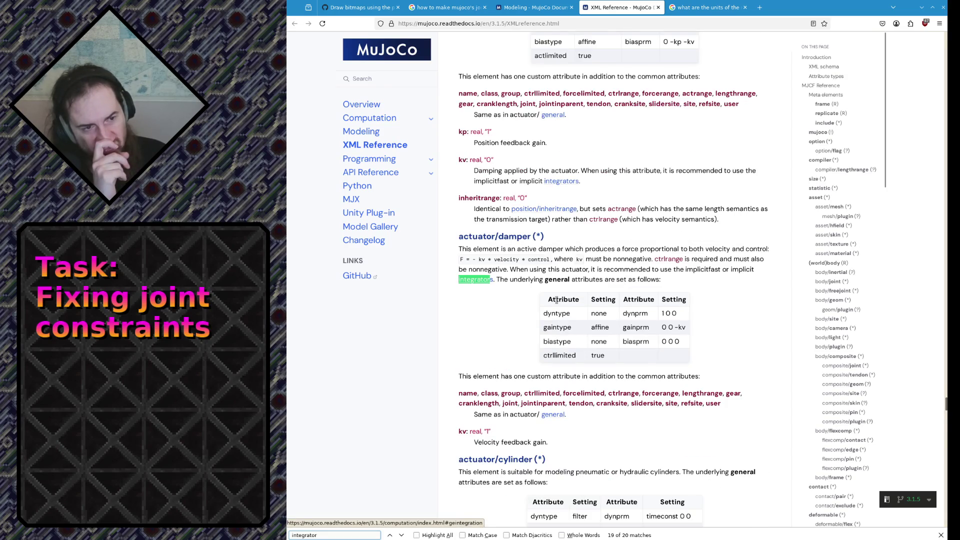
key(Return)
key(Return)
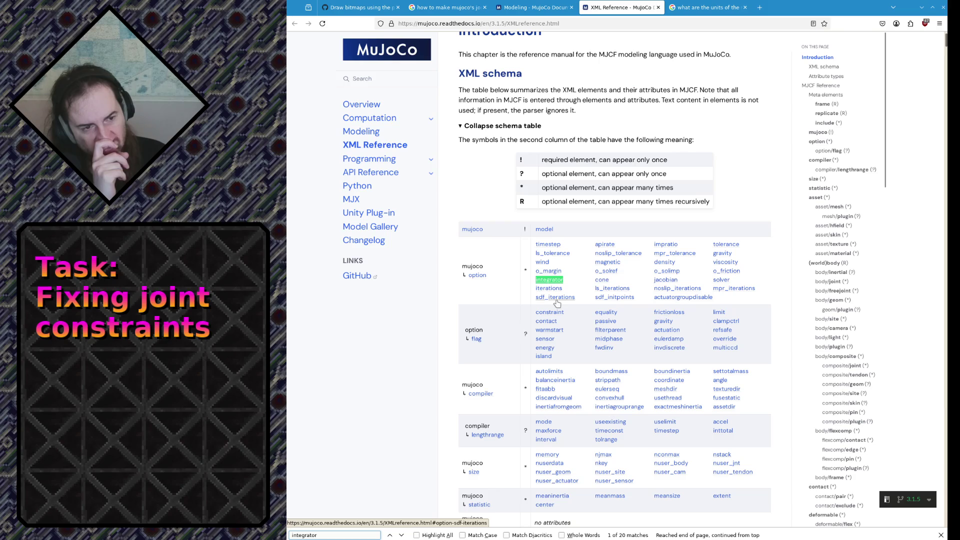
click(547, 281)
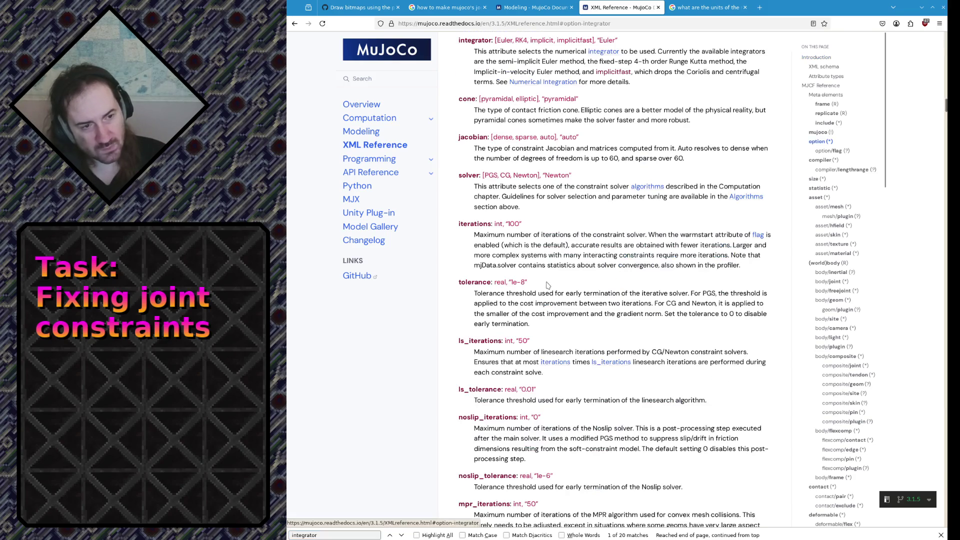
double_click(474, 40)
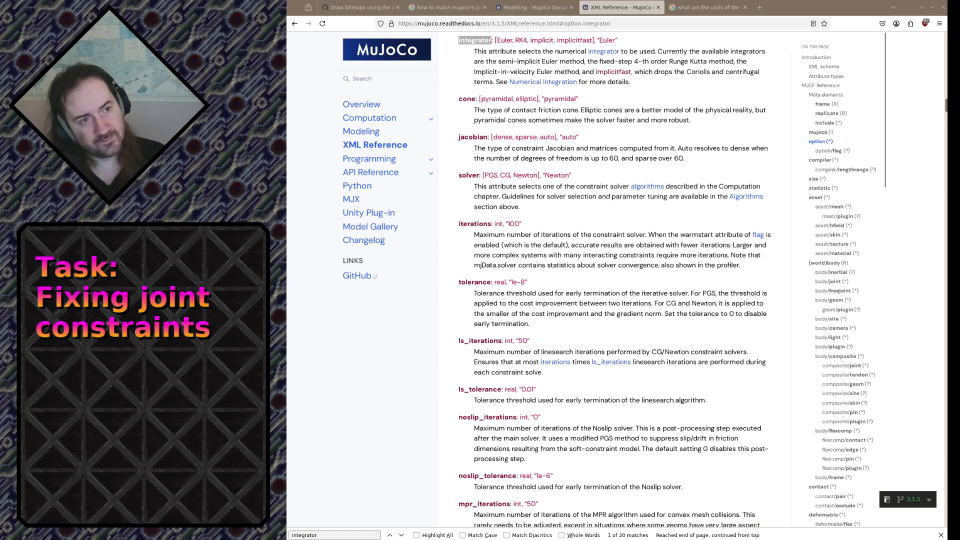
Read the implicitfast choice and its Coriolis and centrifugal wording, then return to the simulator
key(alt+Tab)
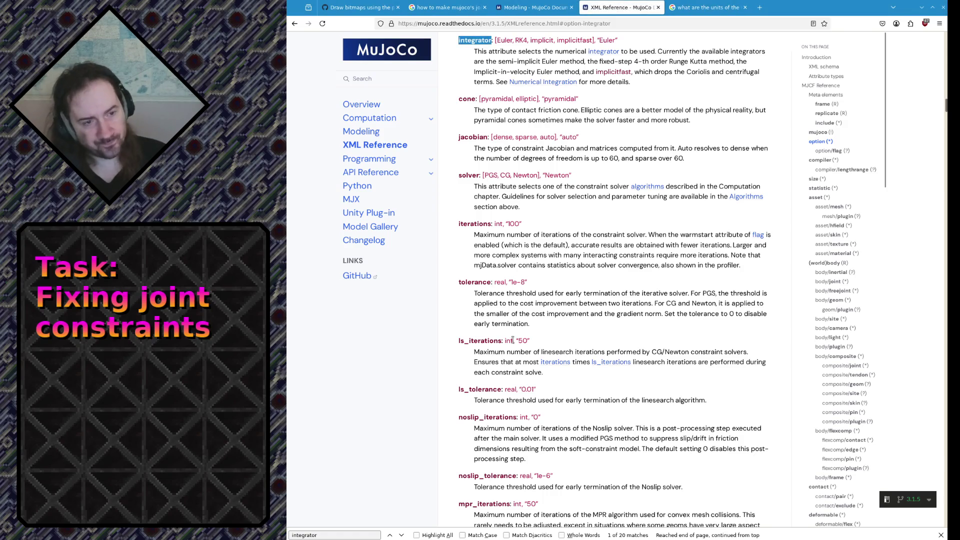
click(572, 55)
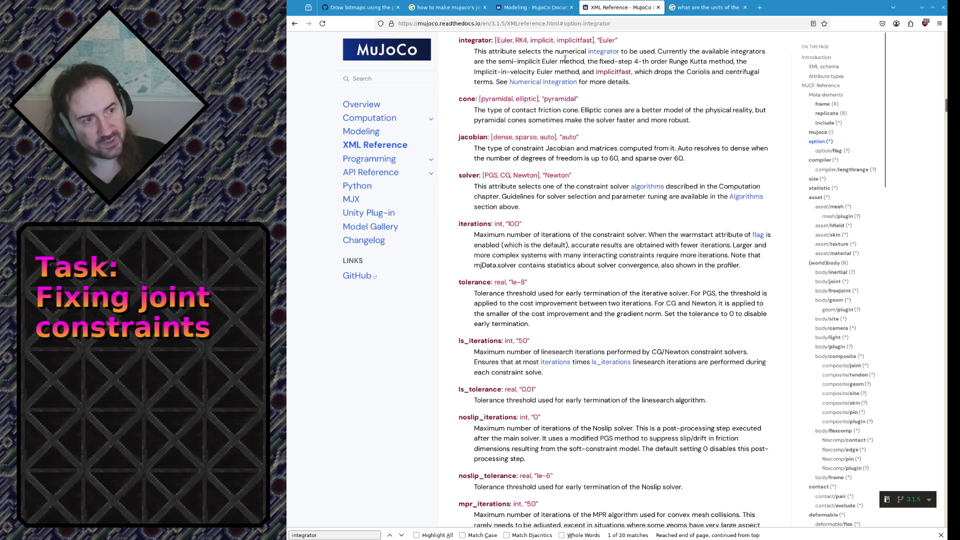
double_click(605, 71)
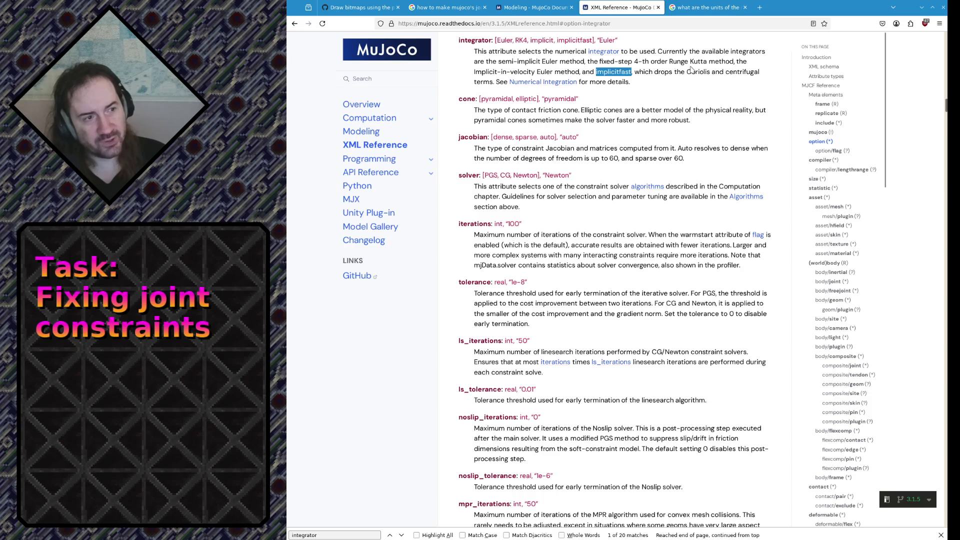
drag(688, 72, 742, 73)
click(736, 88)
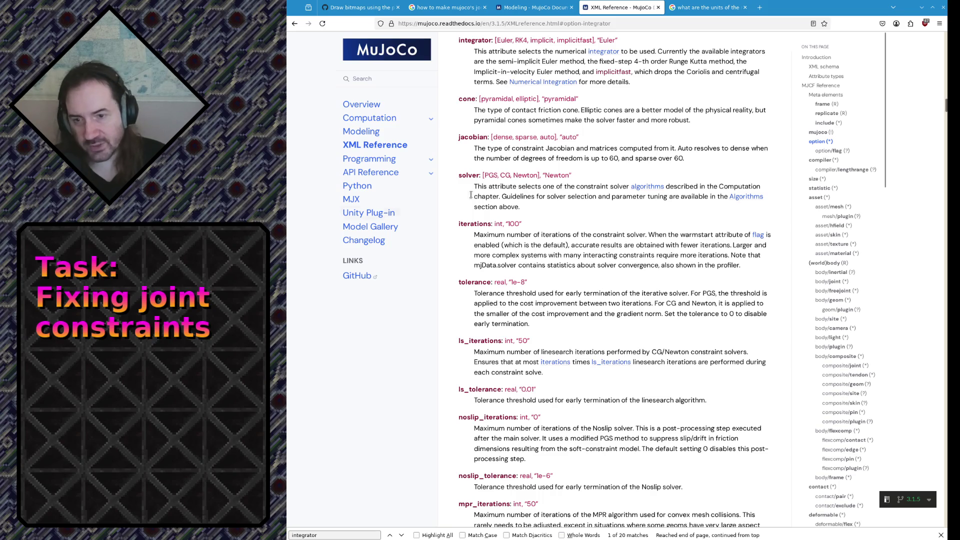
key(alt+Tab)
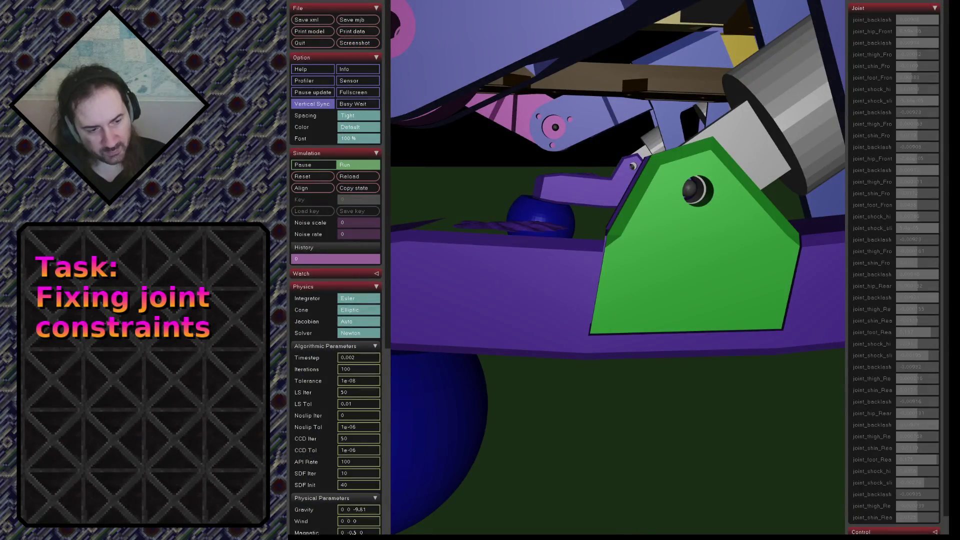
Reload the model under the implicitfast integrator and restart it a few times from a fresh load
click(350, 178)
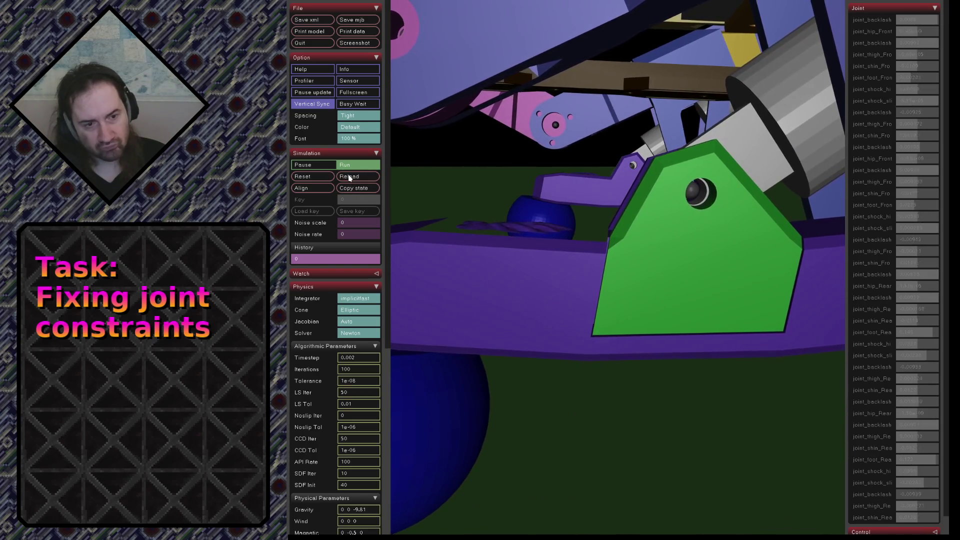
click(349, 177)
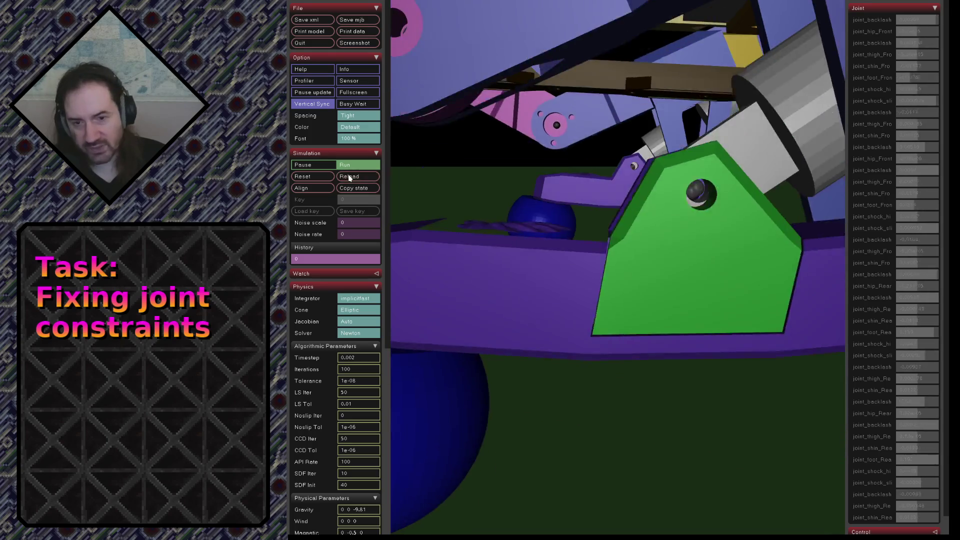
click(349, 177)
click(349, 178)
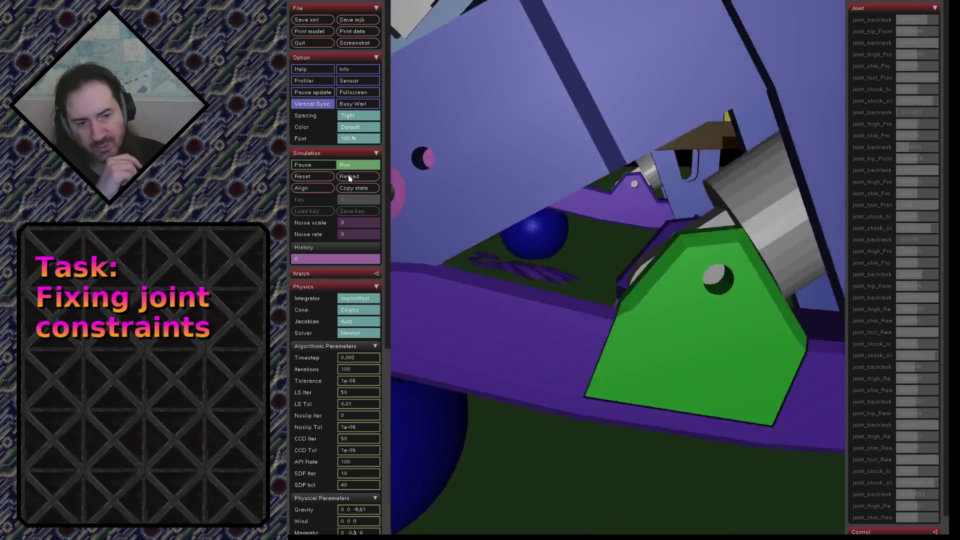
click(349, 177)
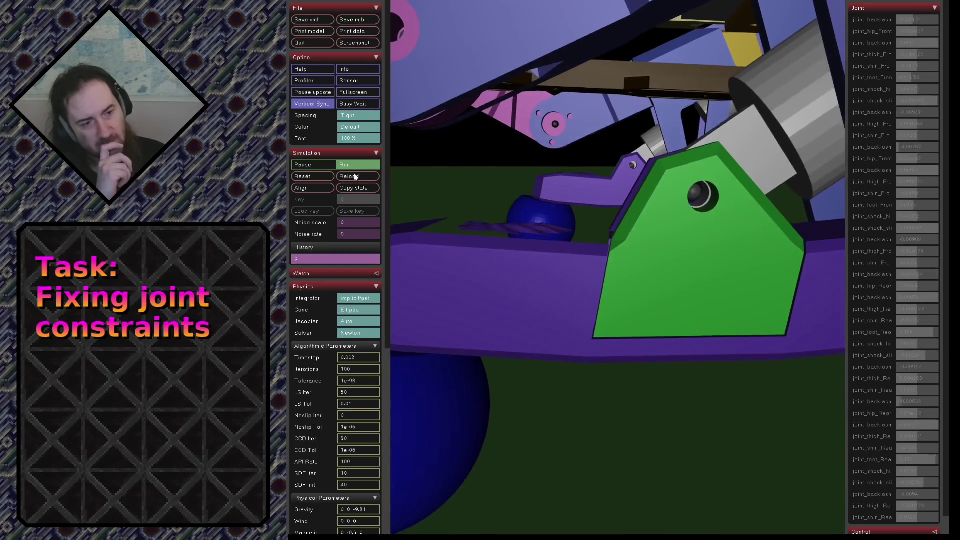
Keep reloading the model to rerun the simulation and watch the shock linkage each time
click(354, 176)
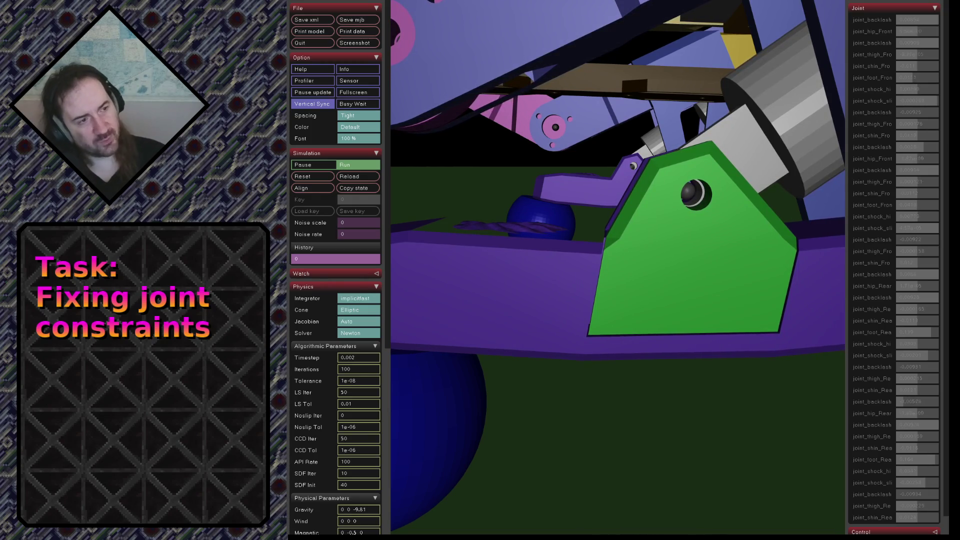
click(354, 178)
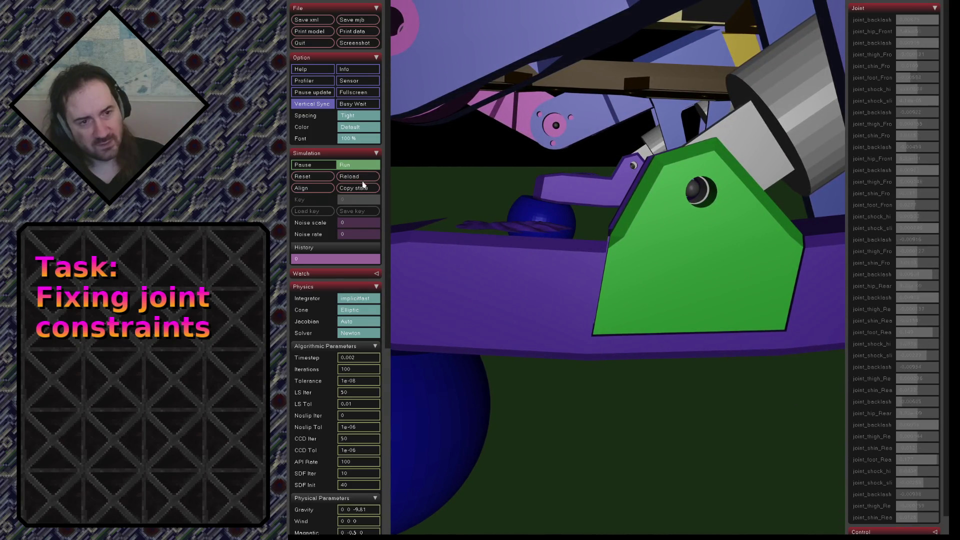
click(342, 181)
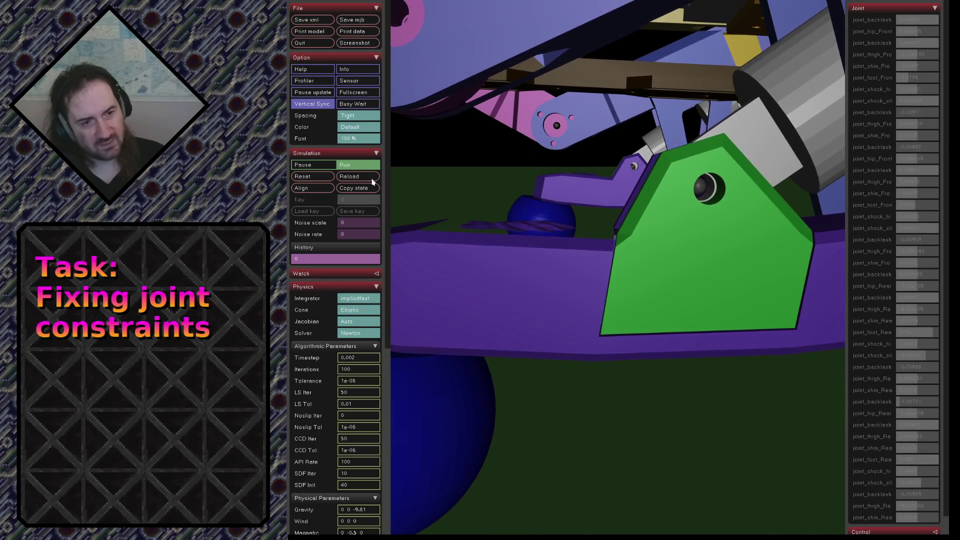
click(369, 179)
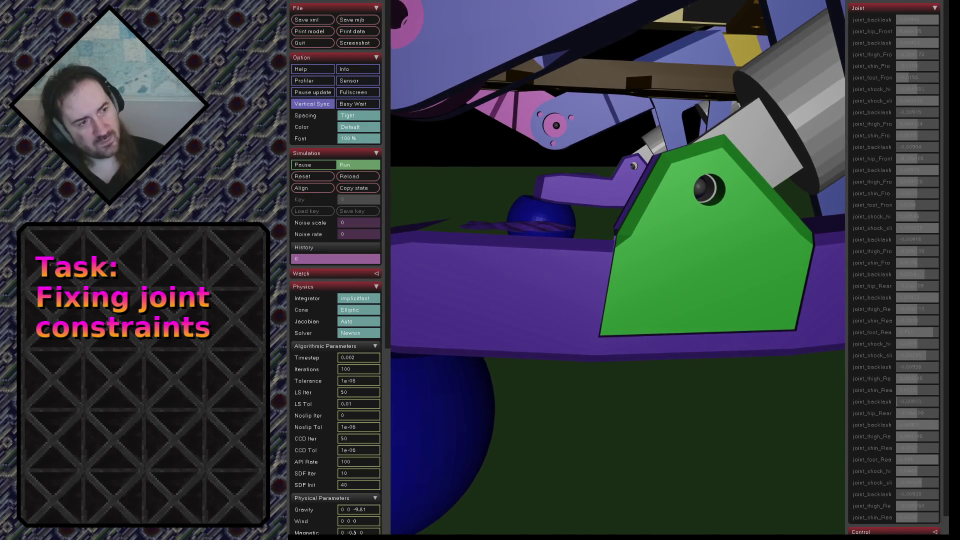
click(350, 175)
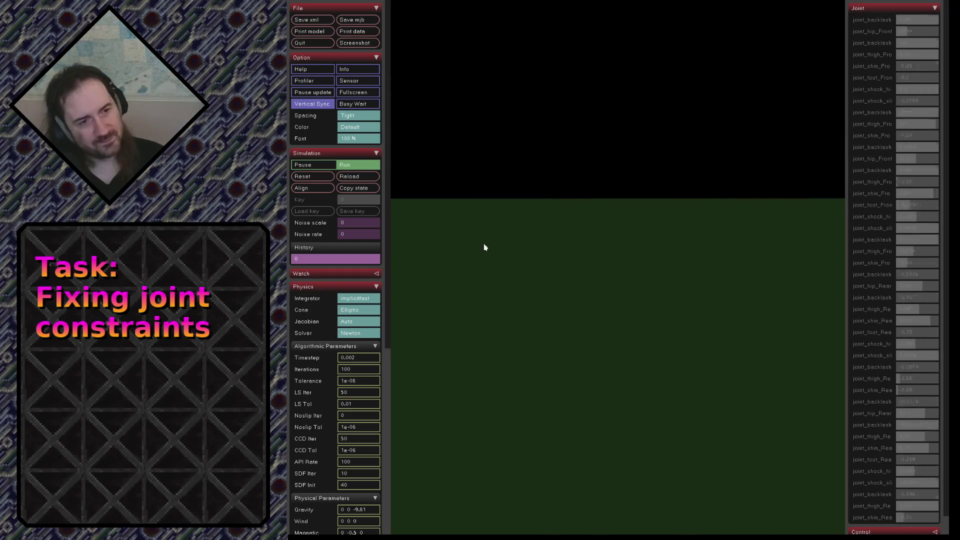
scroll(613, 245, up, 5)
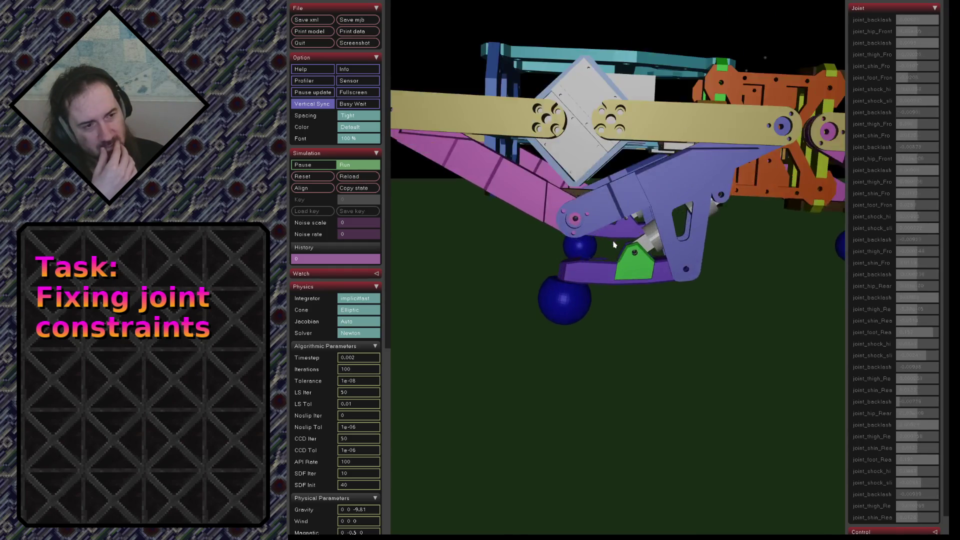
scroll(613, 246, up, 5)
scroll(608, 240, up, 2)
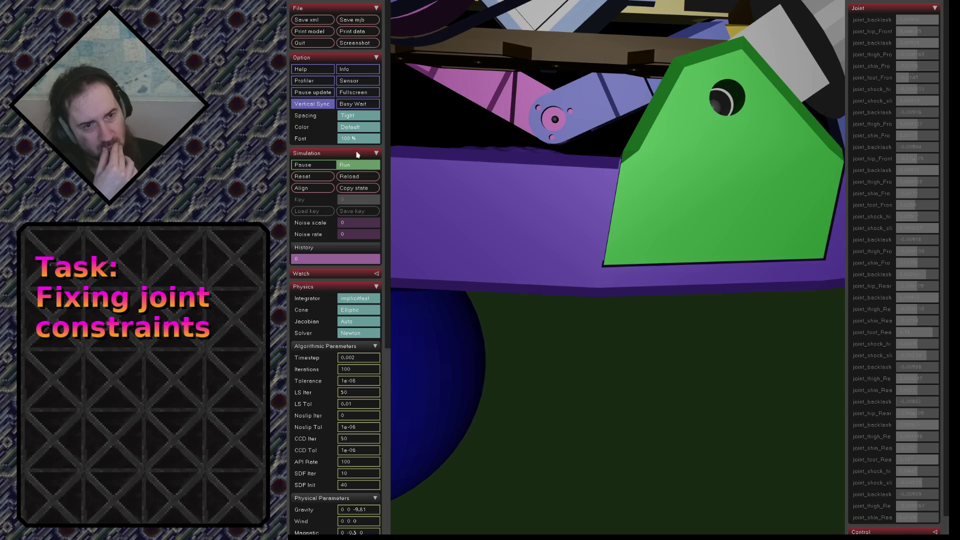
Reload the robot model several times while inspecting the green shock plate, then confirm a 0.001 timestep
click(357, 177)
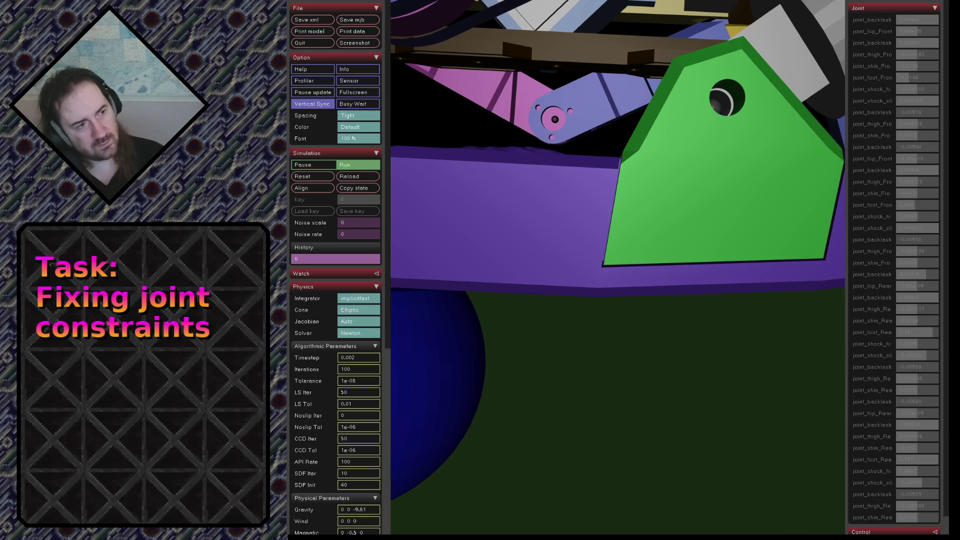
click(356, 177)
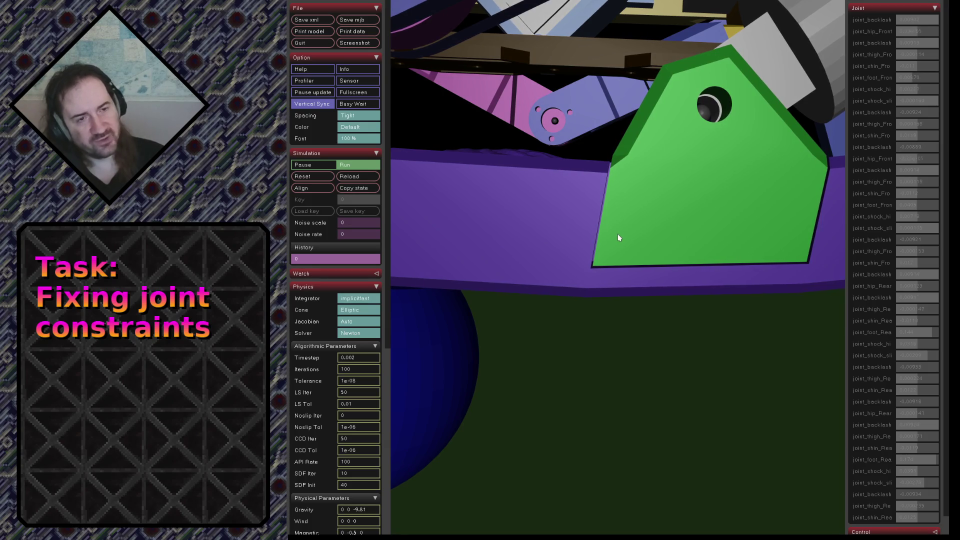
click(372, 178)
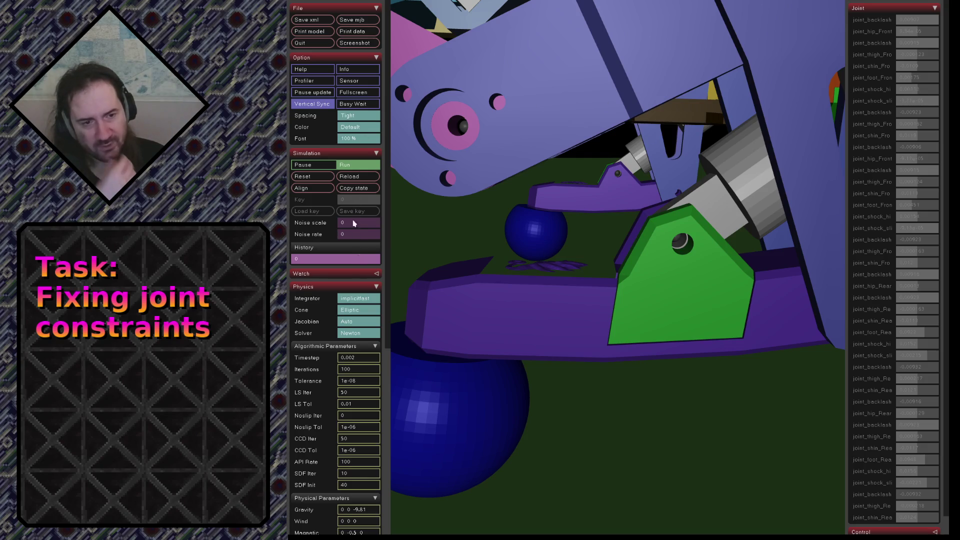
click(357, 183)
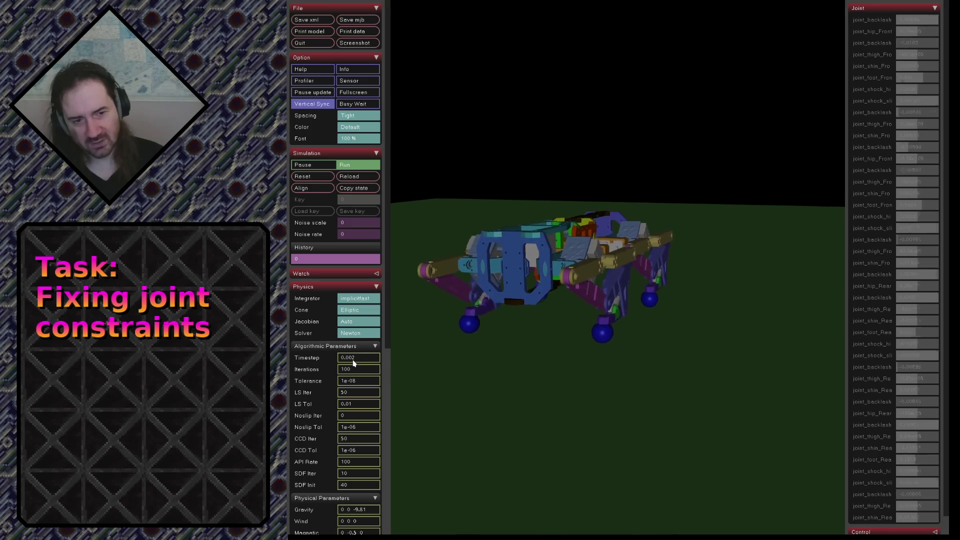
text(0.001)
key(Return)
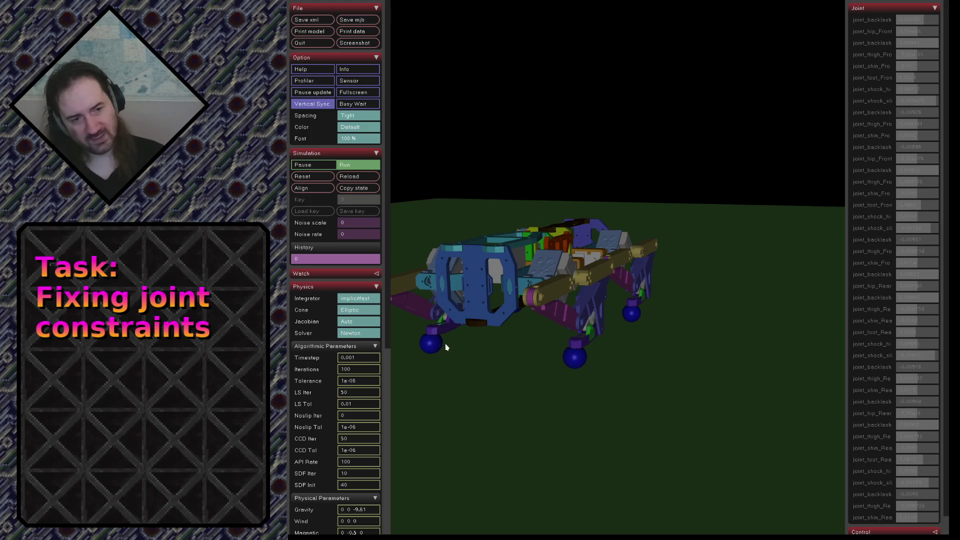
scroll(563, 321, up, 3)
scroll(578, 315, up, 3)
scroll(558, 316, up, 2)
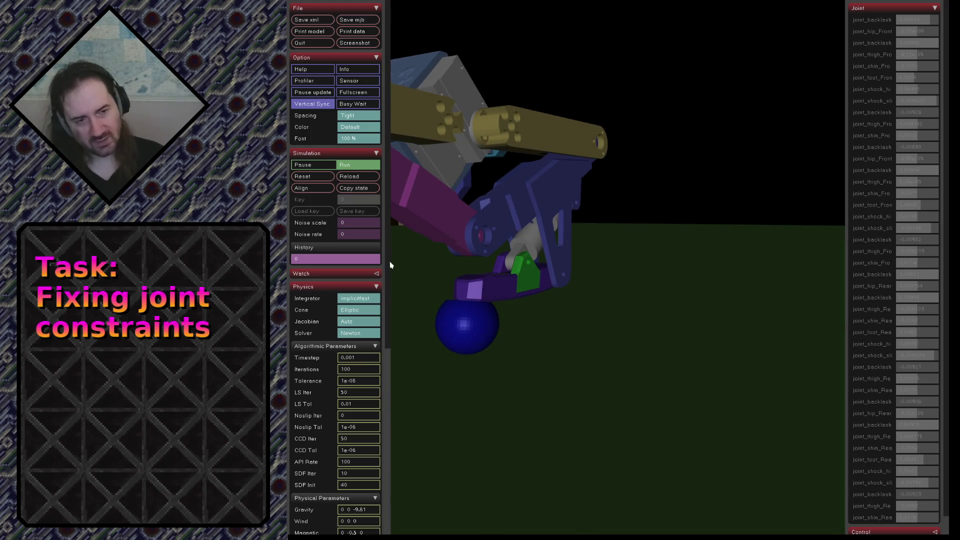
Reload the robot model from scratch, restoring the 0.002 timestep
click(353, 178)
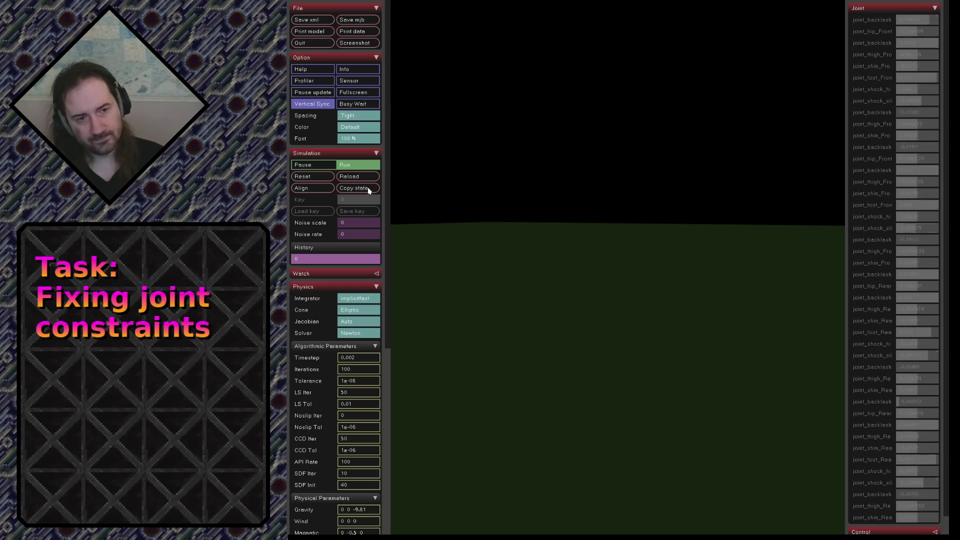
Reload the model twice to restart the robot from its initial pose and watch the leg linkage
click(359, 176)
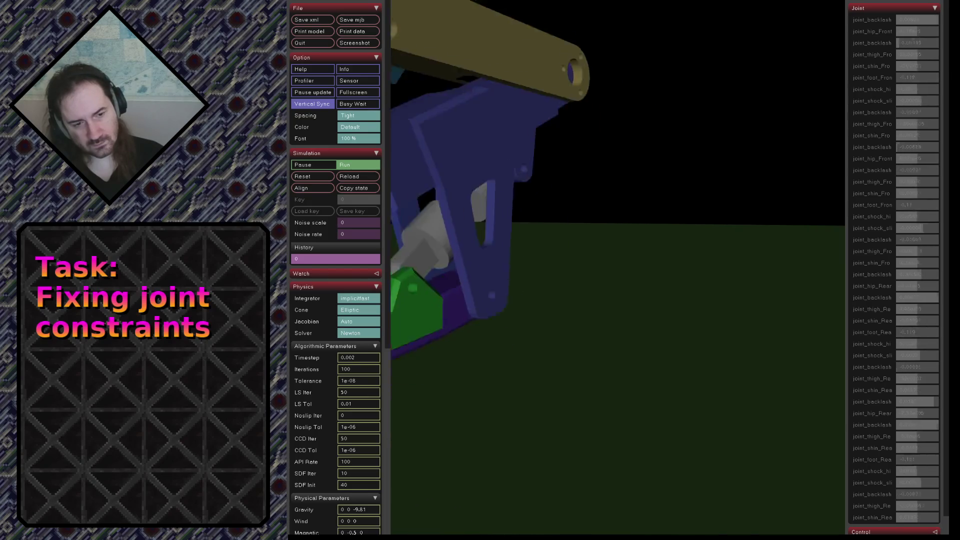
click(367, 178)
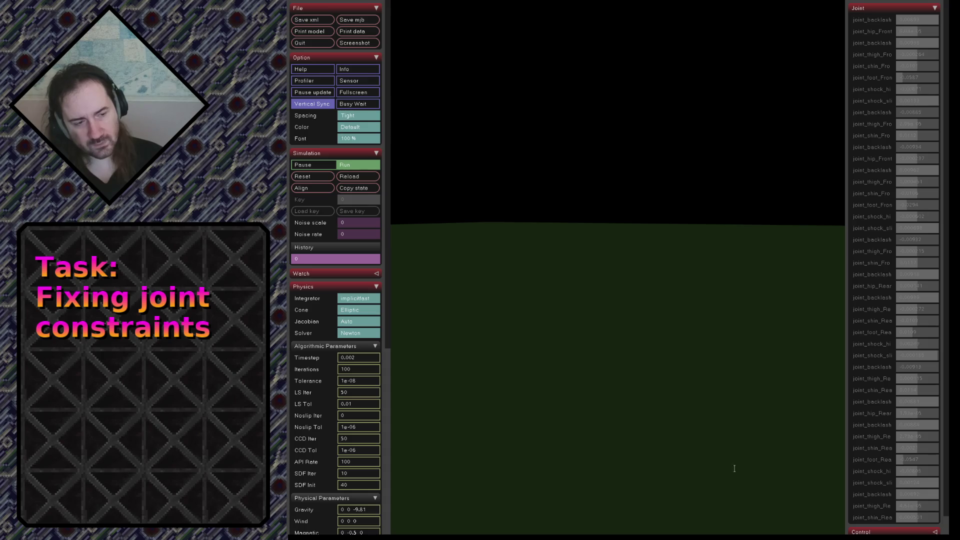
Reload the robot model twice so it begins loading afresh
click(356, 175)
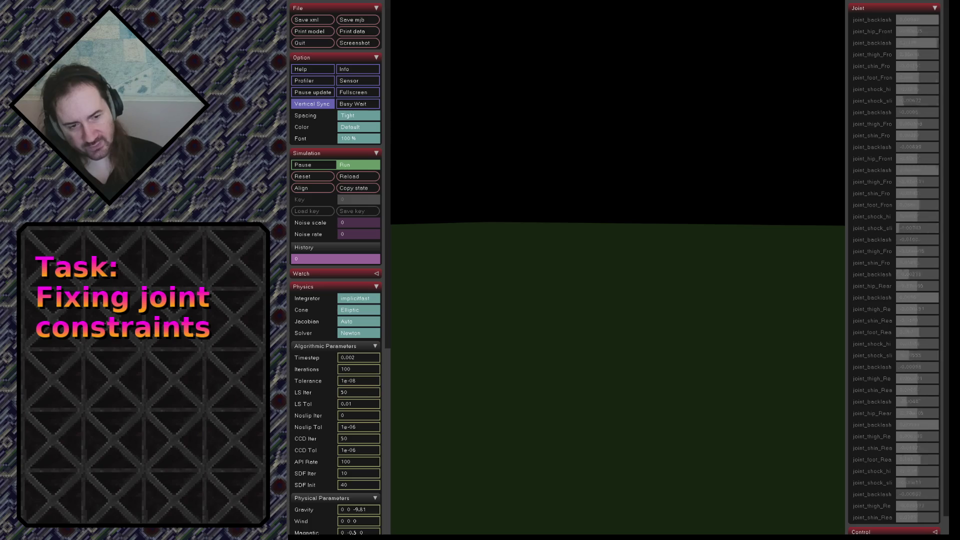
click(361, 178)
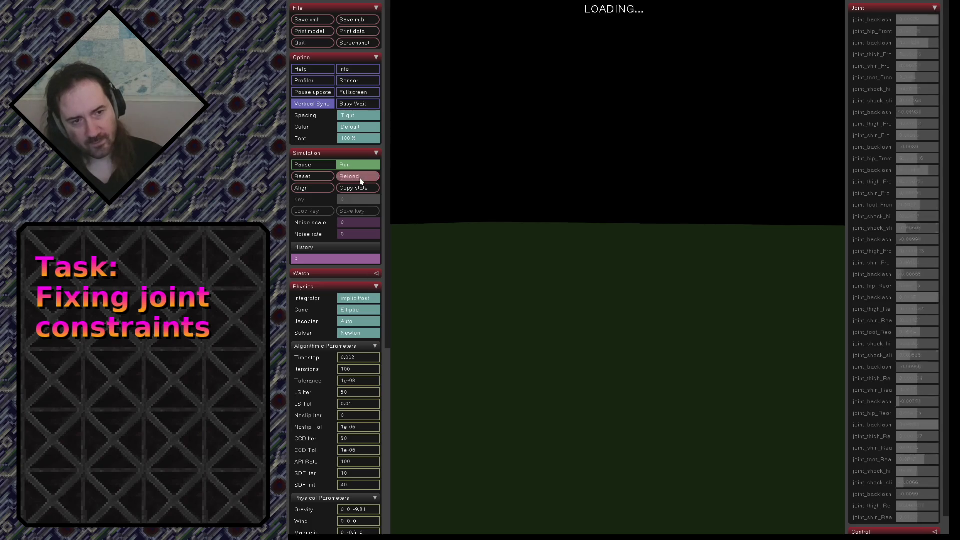
Orbit in close to the front leg and select the orange body part
drag(679, 239, 724, 252)
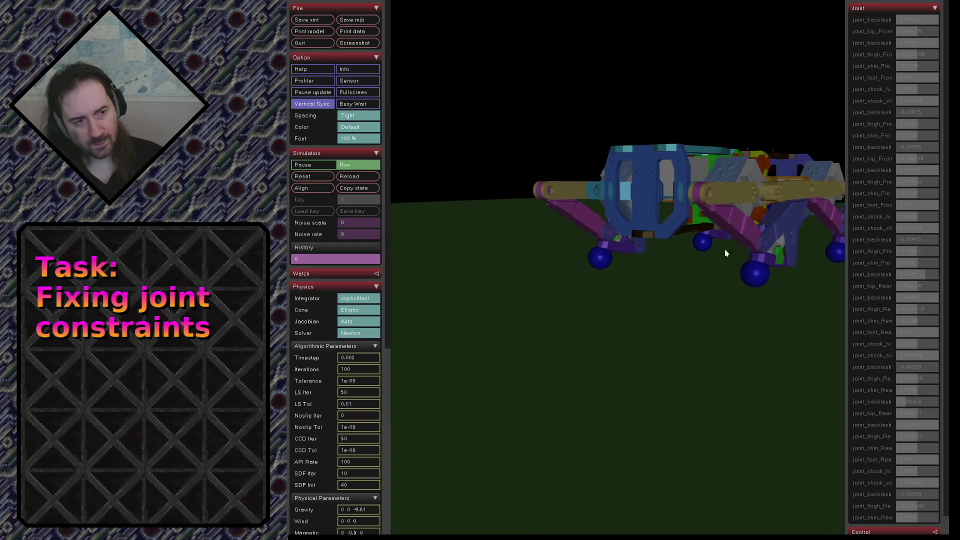
scroll(643, 321, up, 5)
scroll(646, 427, up, 3)
scroll(645, 427, down, 3)
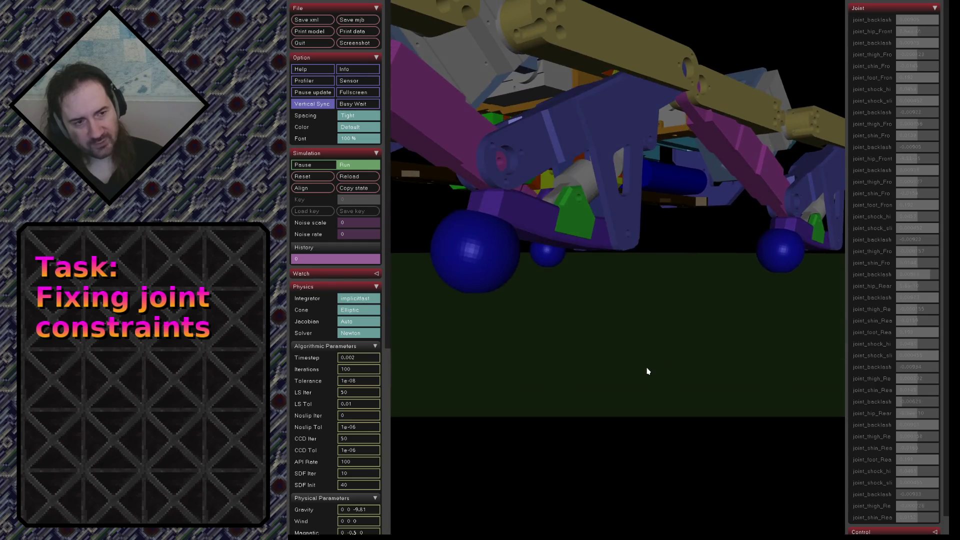
drag(636, 381, 578, 388)
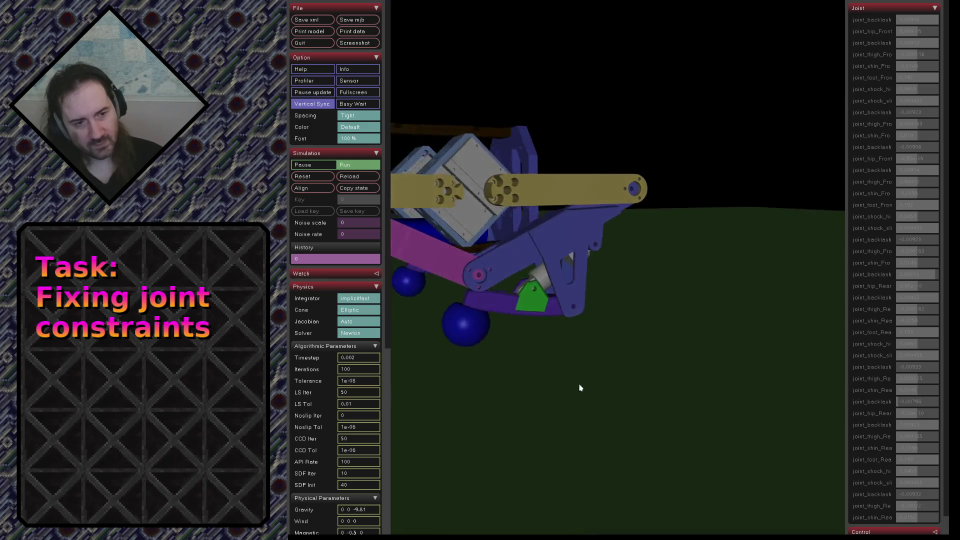
scroll(646, 377, up, 4)
drag(644, 377, 611, 302)
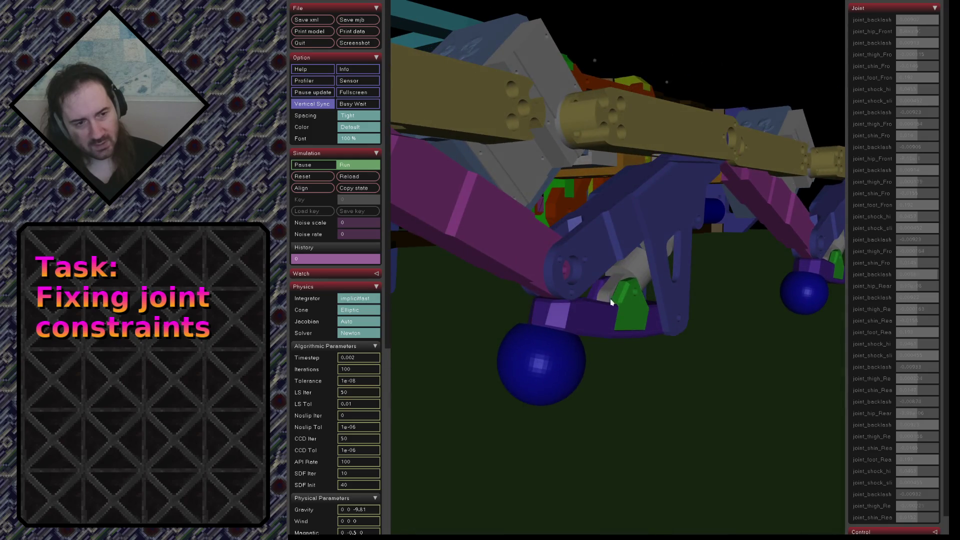
double_click(600, 88)
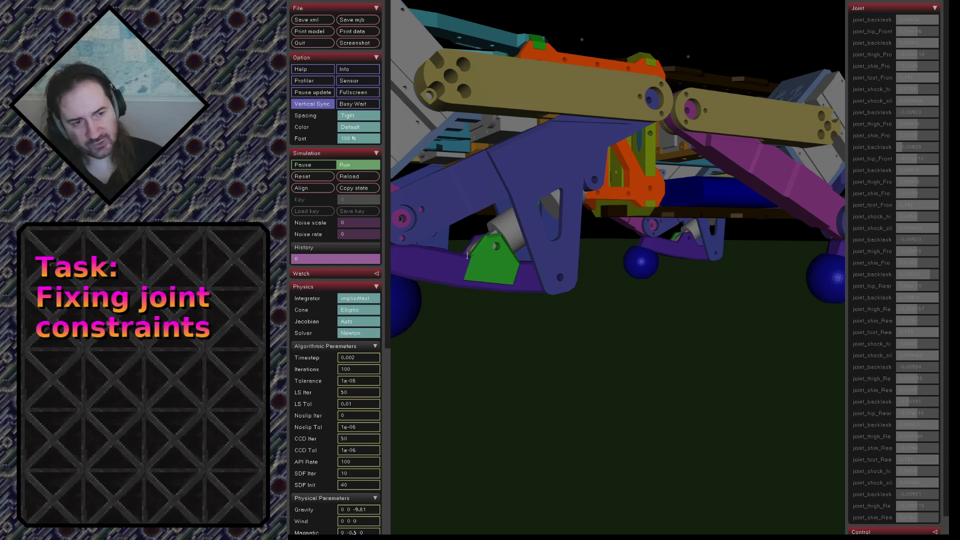
Swing to a side-on view of the leg, then reload the model twice to reset the robot and camera
mouse_move(492, 252)
mouse_down()
mouse_move(431, 251)
mouse_move(463, 227)
mouse_move(500, 272)
mouse_up()
scroll(430, 251, down, 5)
scroll(526, 177, up, 5)
scroll(526, 176, down, 2)
drag(526, 176, 501, 164)
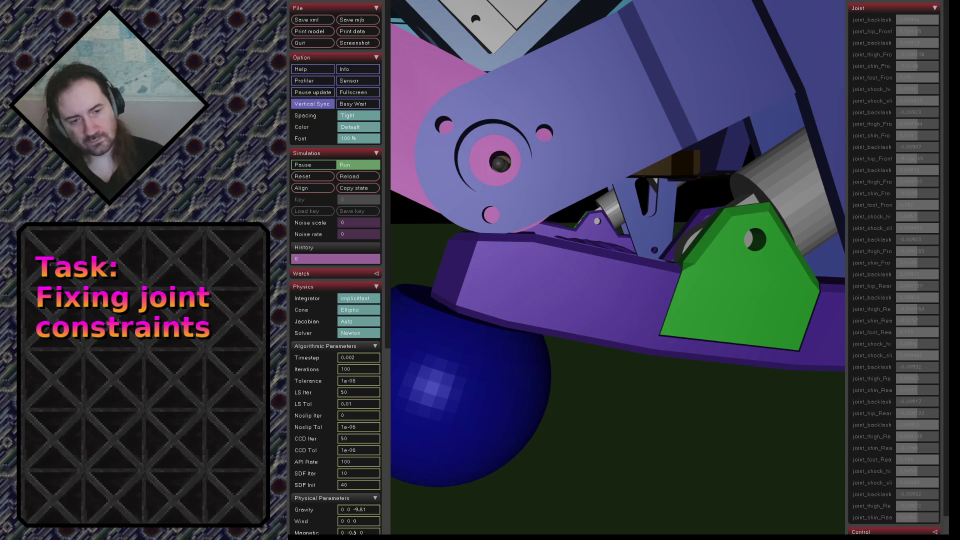
click(367, 176)
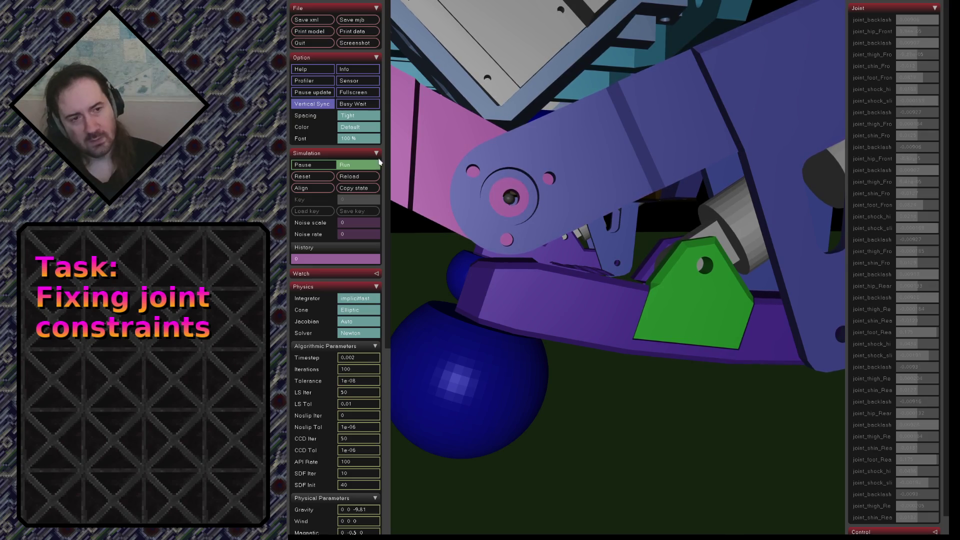
click(352, 177)
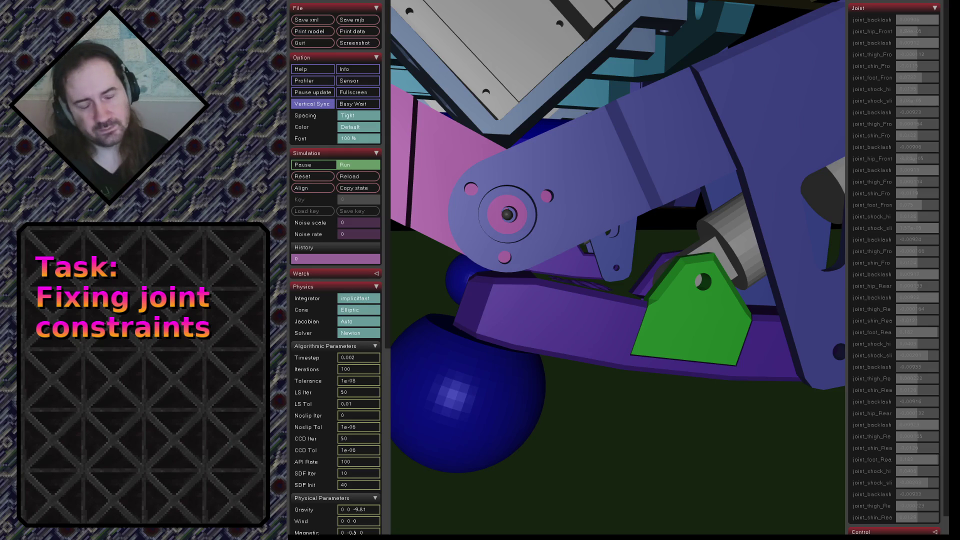
Keep implicitfast in the integrator choice and reload the model to restart the simulation
click(366, 299)
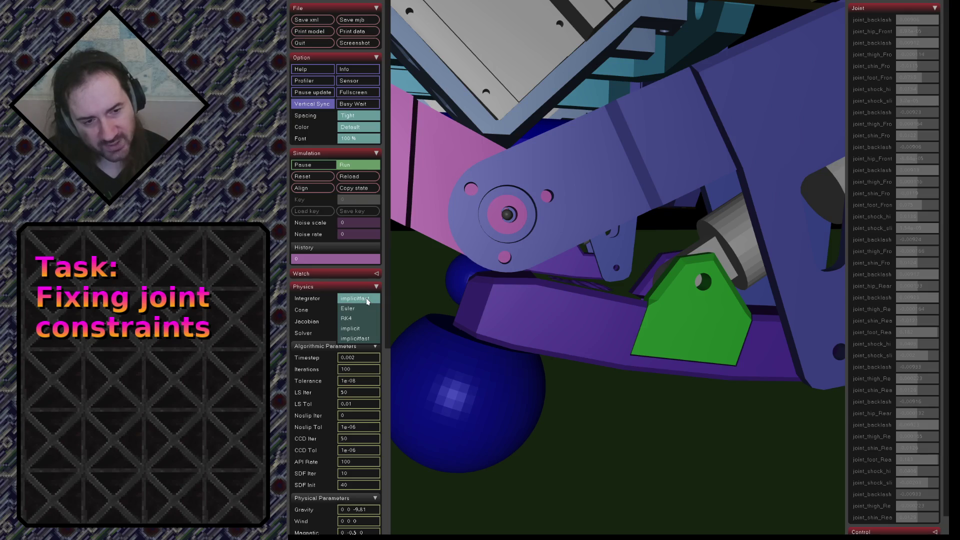
click(366, 299)
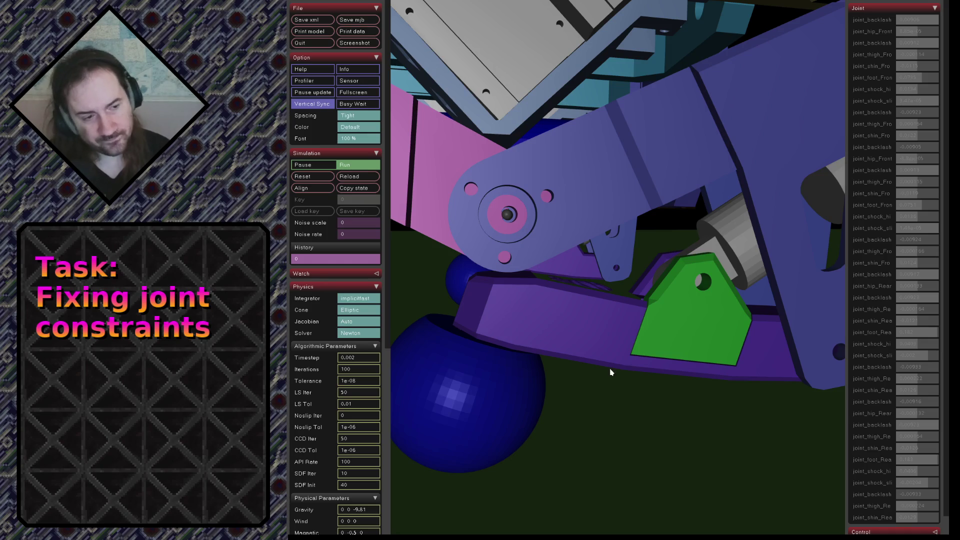
click(347, 177)
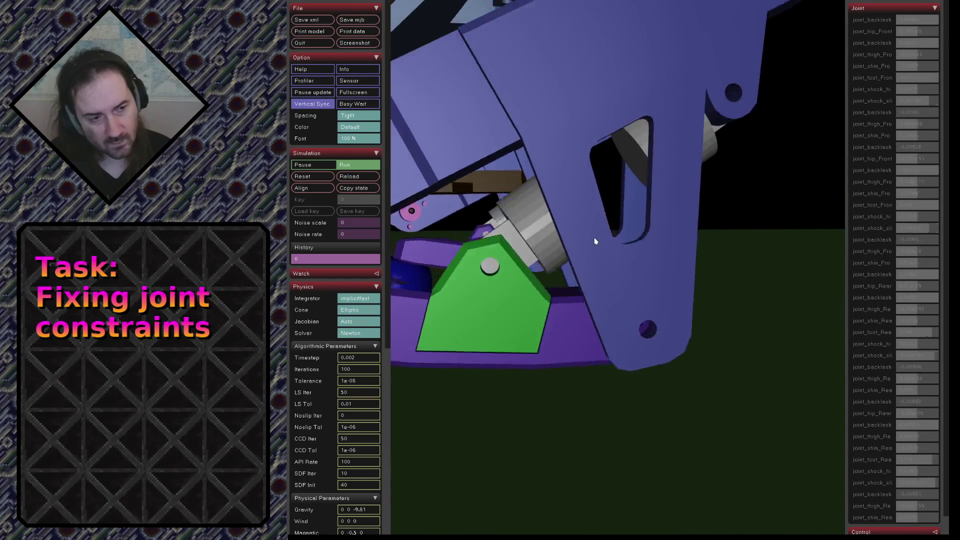
scroll(594, 240, down, 3)
scroll(594, 240, down, 3)
scroll(593, 240, down, 4)
scroll(590, 244, down, 5)
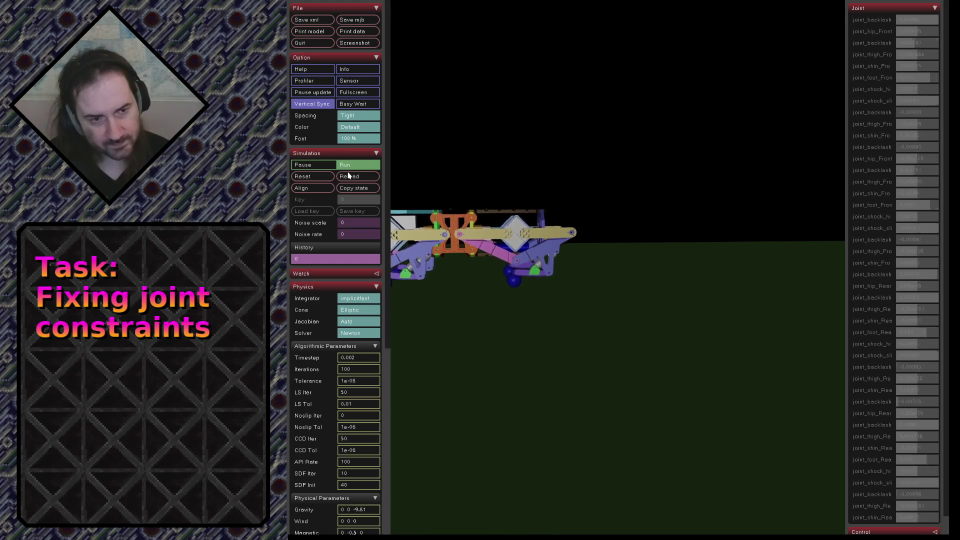
Centre the robot, reload it, orbit to an oblique whole-robot view, then switch back to the documentation
drag(455, 174, 616, 213)
scroll(615, 213, up, 3)
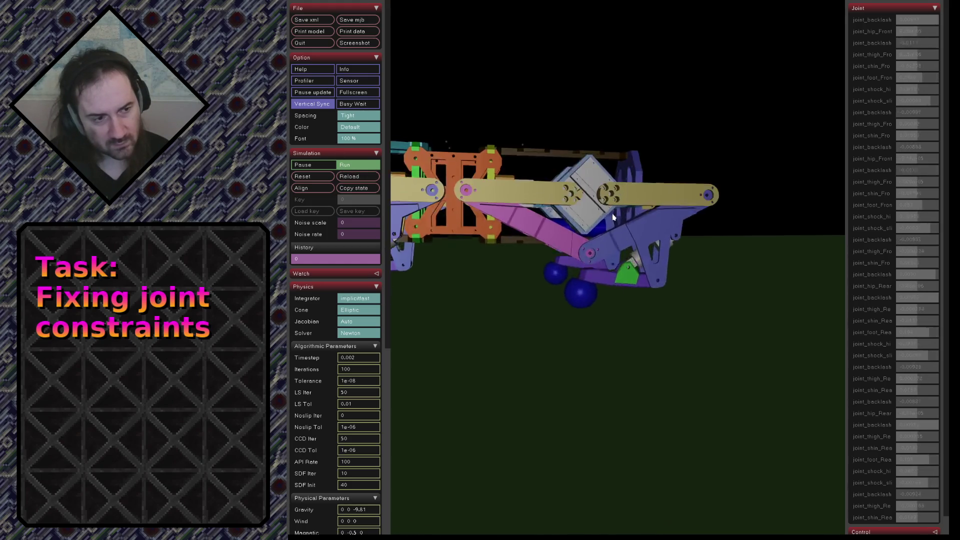
scroll(612, 222, up, 3)
scroll(613, 223, up, 2)
scroll(611, 227, up, 2)
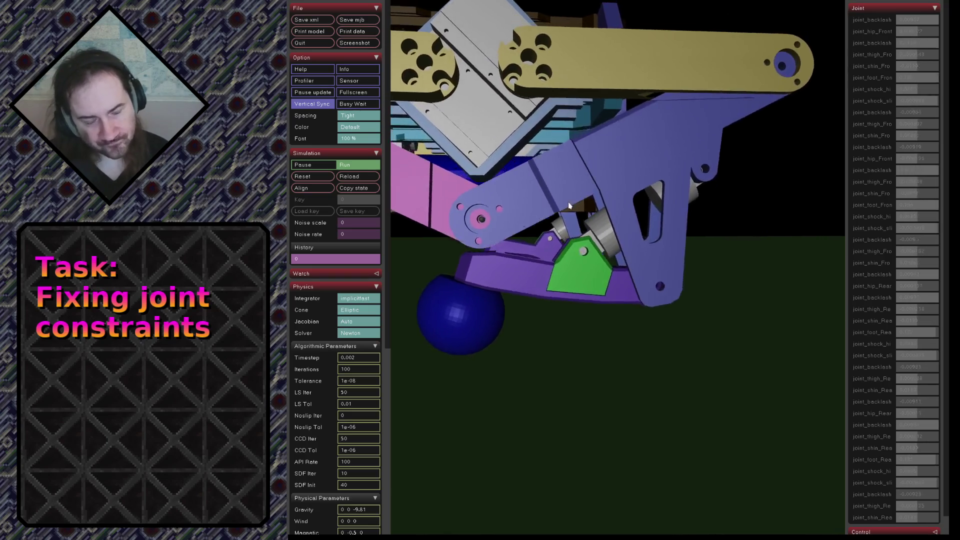
click(347, 175)
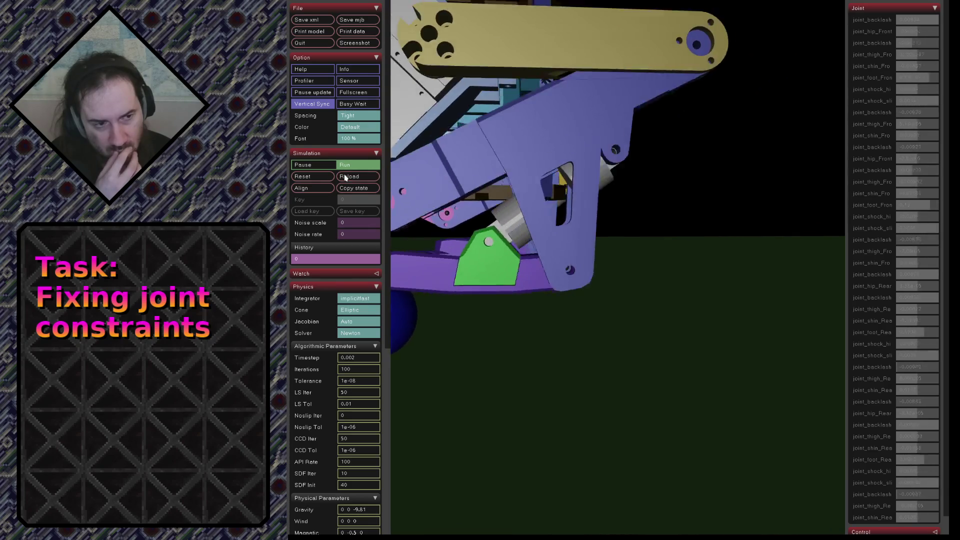
scroll(679, 239, down, 10)
mouse_move(600, 257)
mouse_down()
mouse_move(667, 270)
mouse_move(610, 260)
mouse_up()
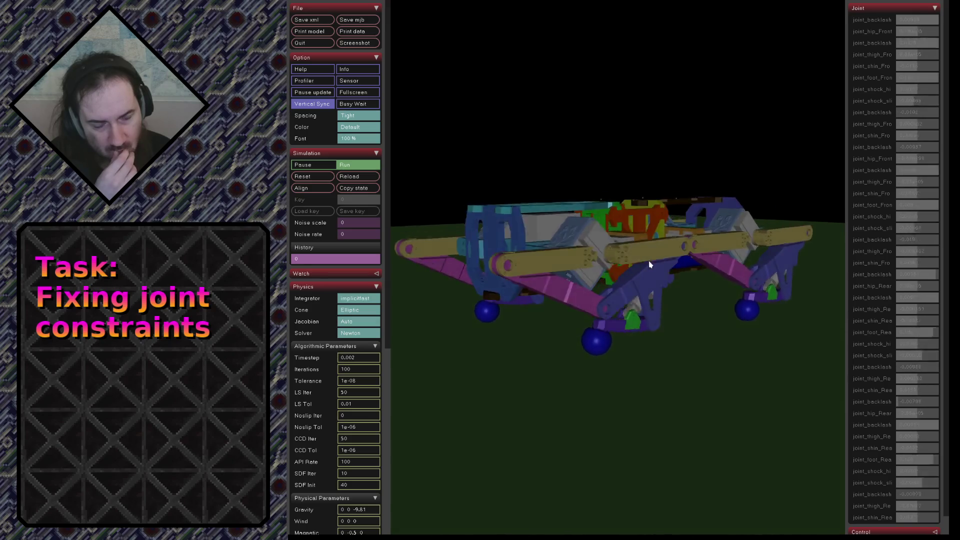
scroll(610, 261, up, 3)
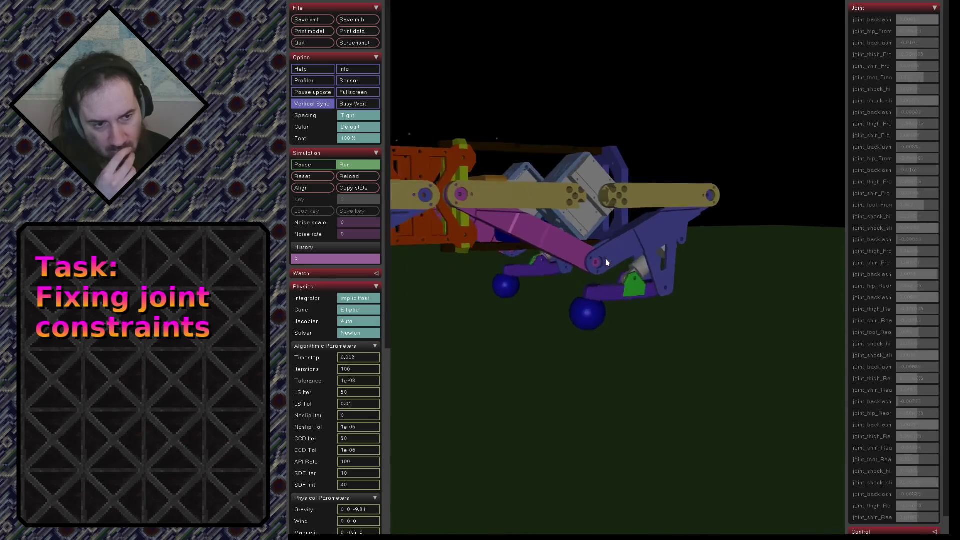
scroll(593, 263, up, 3)
scroll(584, 263, up, 3)
scroll(577, 264, up, 3)
drag(576, 264, 613, 257)
scroll(614, 256, down, 2)
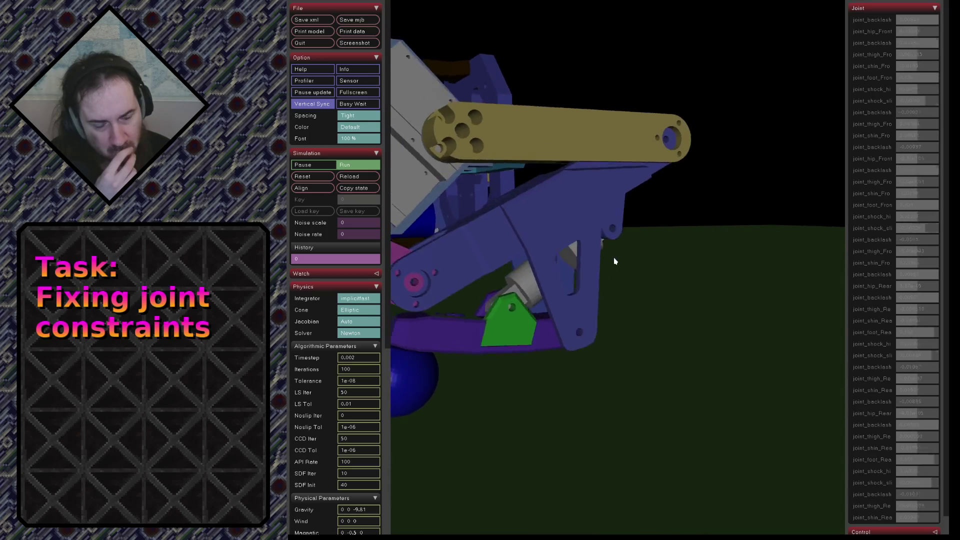
scroll(613, 258, down, 2)
scroll(611, 257, down, 2)
scroll(611, 257, down, 2)
scroll(612, 257, down, 2)
scroll(611, 258, down, 1)
scroll(610, 258, down, 1)
scroll(611, 258, down, 1)
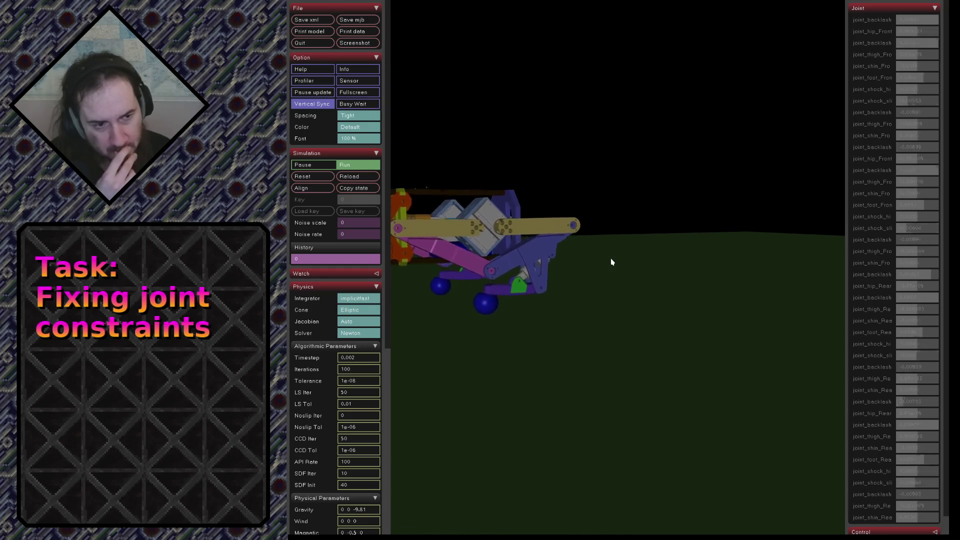
scroll(473, 264, up, 2)
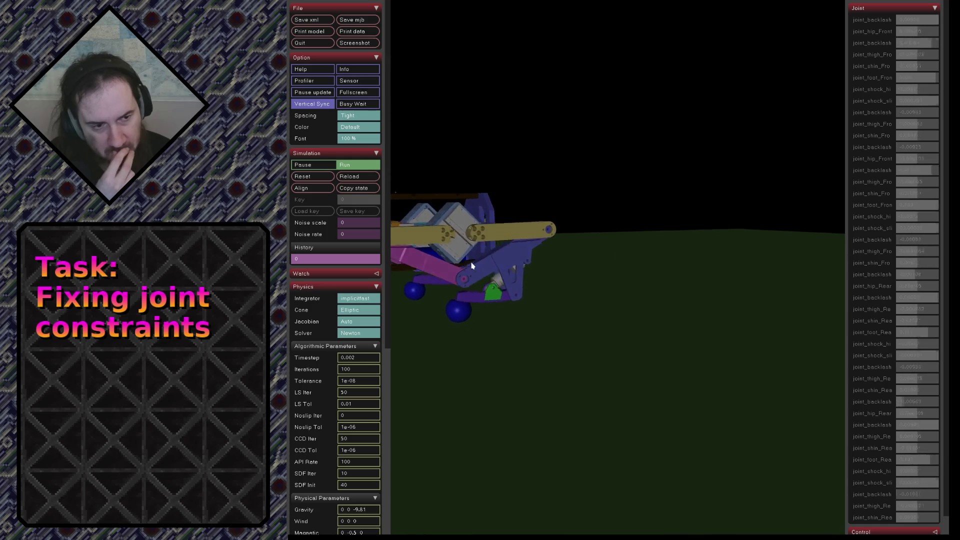
scroll(495, 267, up, 2)
scroll(518, 270, up, 2)
scroll(522, 271, up, 2)
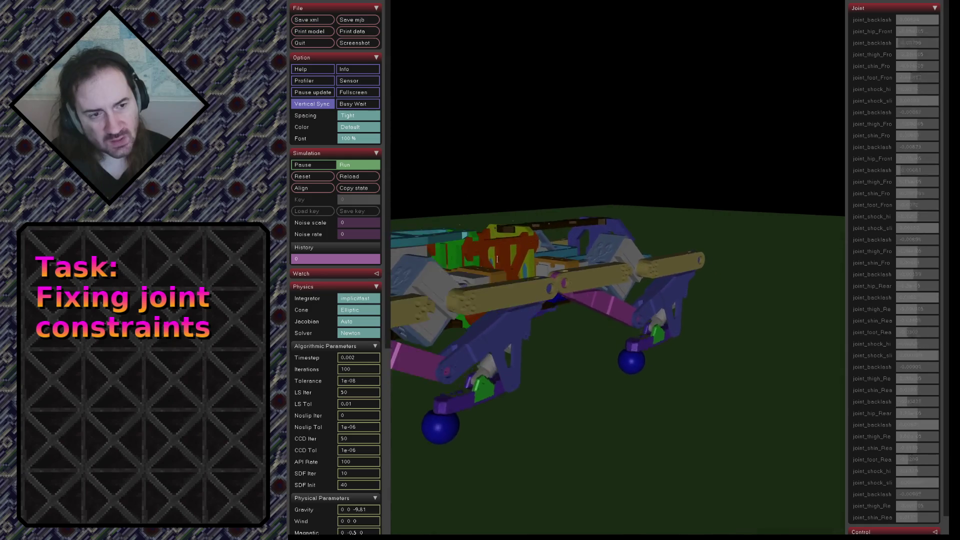
key(alt+Tab)
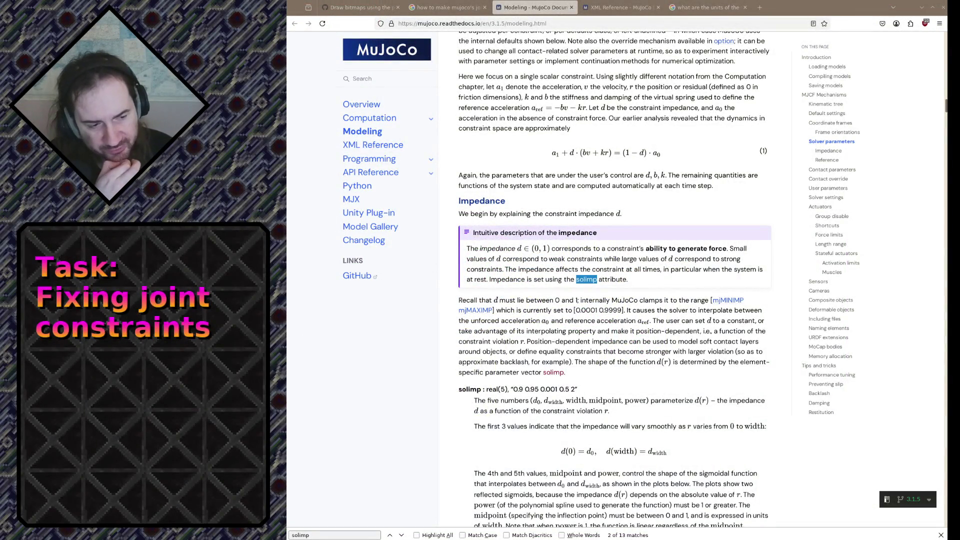
Search the XML Reference for 'equality' and step through its mentions to the solreffix and solimpfix entry
click(598, 9)
key(ctrl+f)
text(equality)
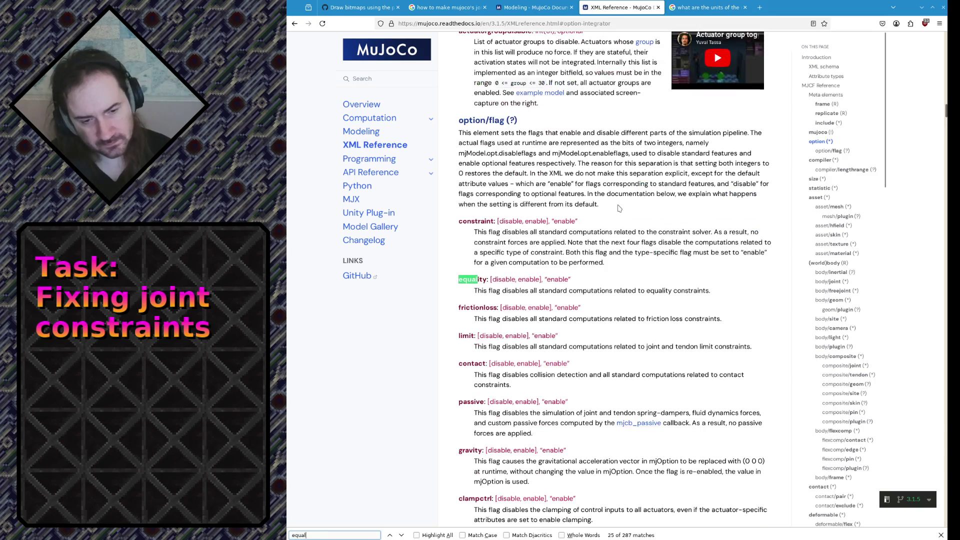
key(Return)
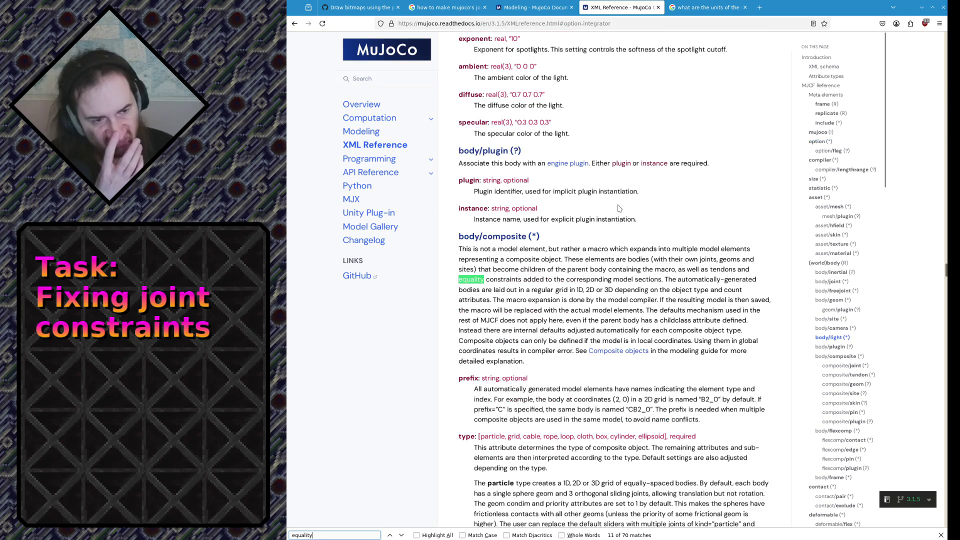
key(Return)
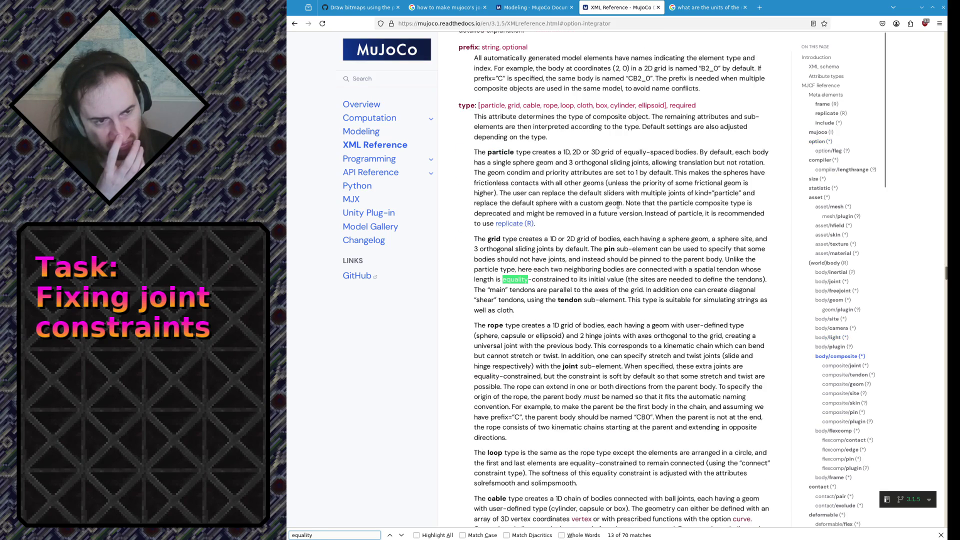
key(Return)
key(Return)
key(Return)
key(Return)
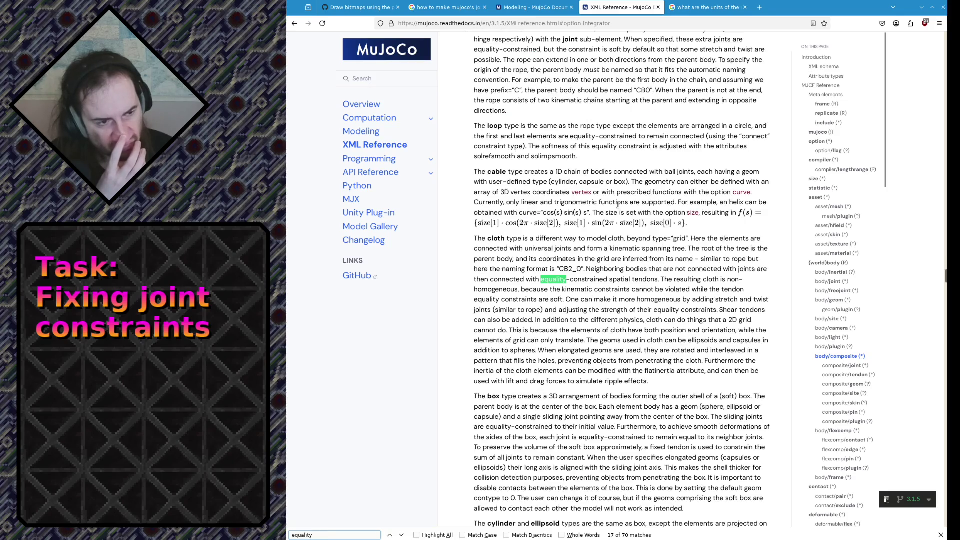
key(Return)
key(Return)
key(Return)
key(Return)
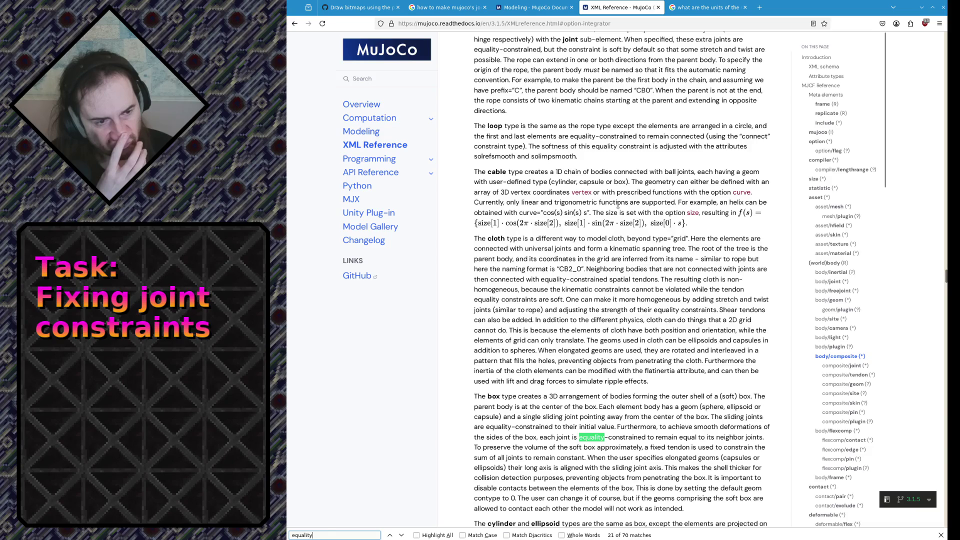
key(Return)
key(Return)
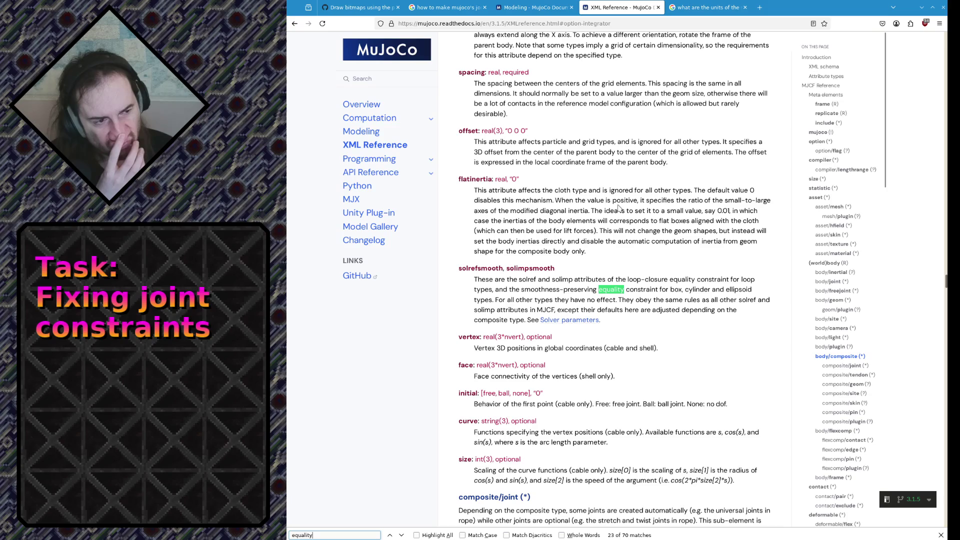
key(Return)
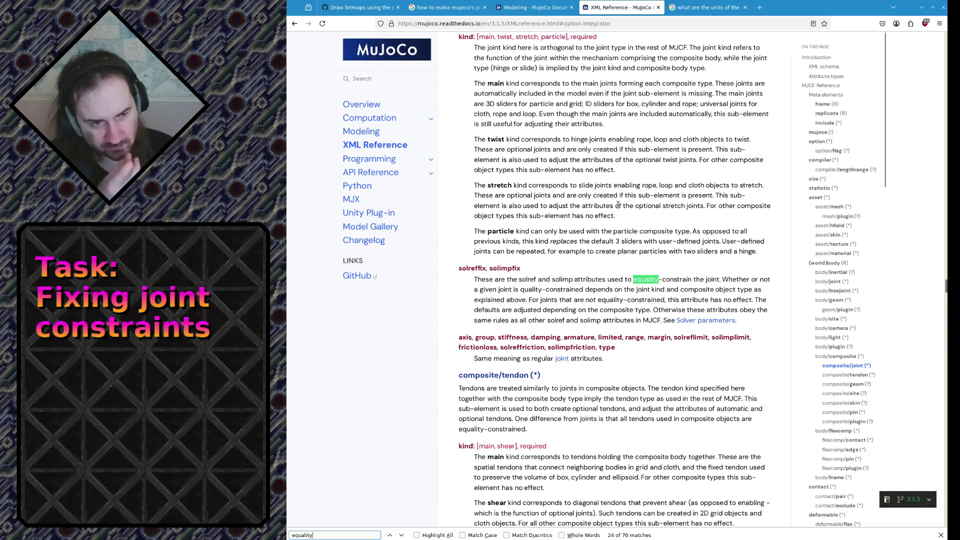
scroll(656, 267, up, 10)
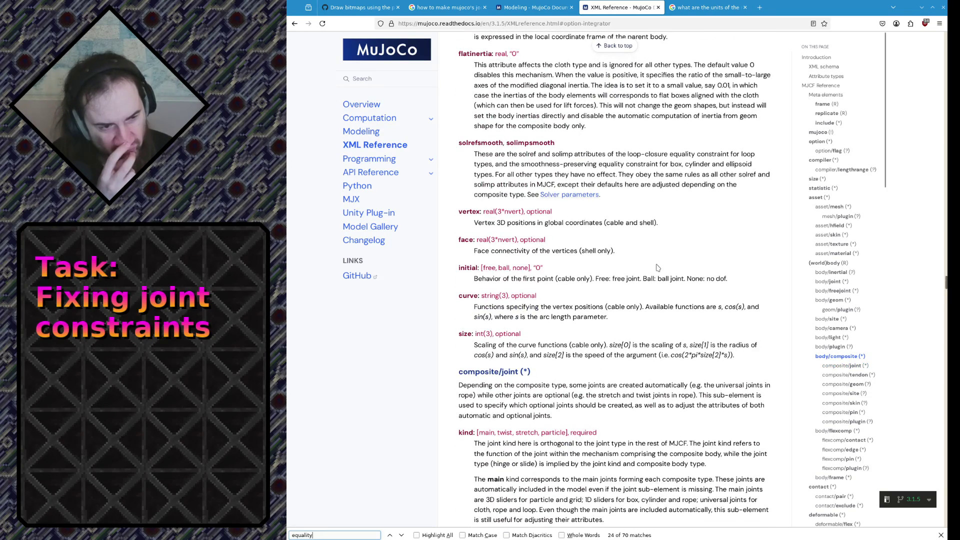
scroll(657, 266, down, 10)
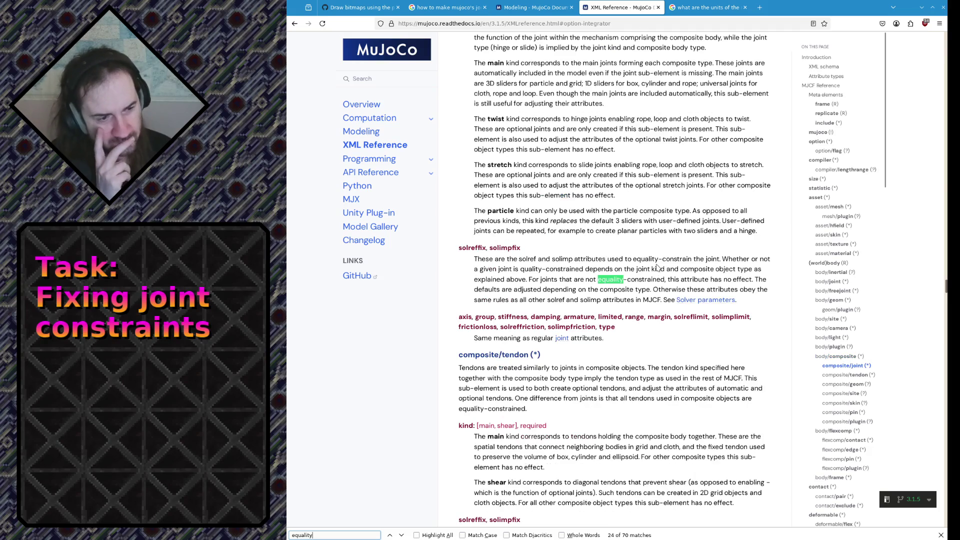
Reach the equality section via the find bar and read the connect constraint description
key(Return)
key(Return)
key(Return)
key(Return)
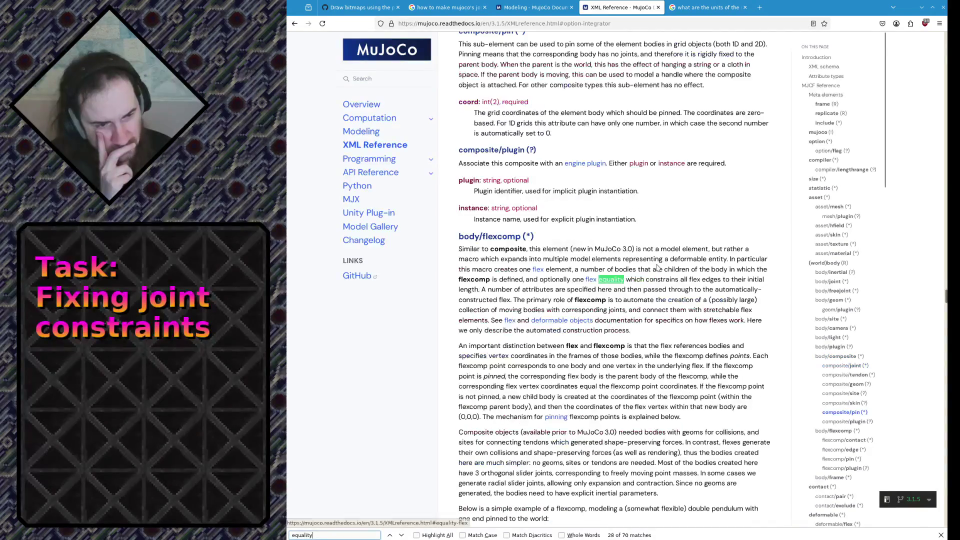
key(Return)
key(Return)
key(Return)
key(Return)
key(Return)
key(Return)
key(Return)
key(Return)
key(Return)
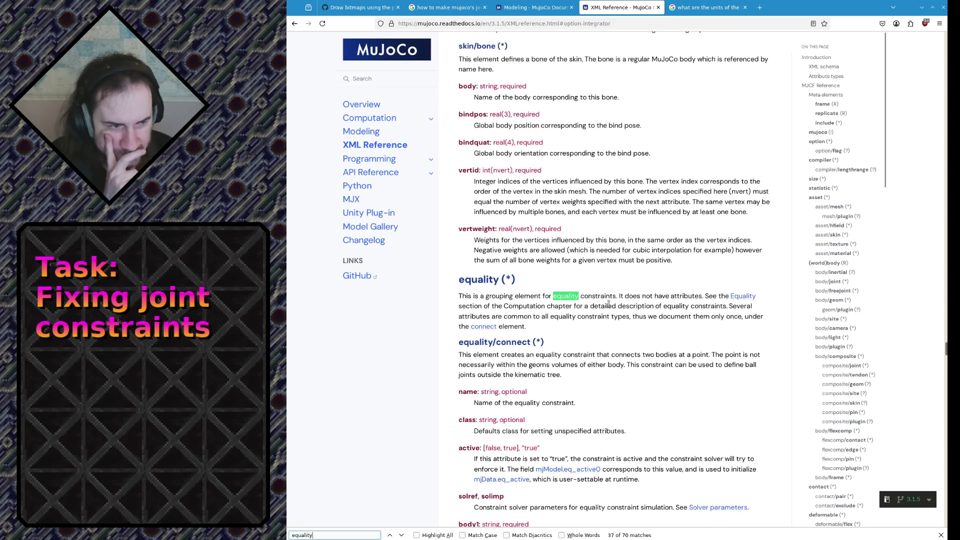
mouse_move(551, 364)
mouse_down()
mouse_move(542, 374)
mouse_move(460, 355)
mouse_move(468, 365)
mouse_up()
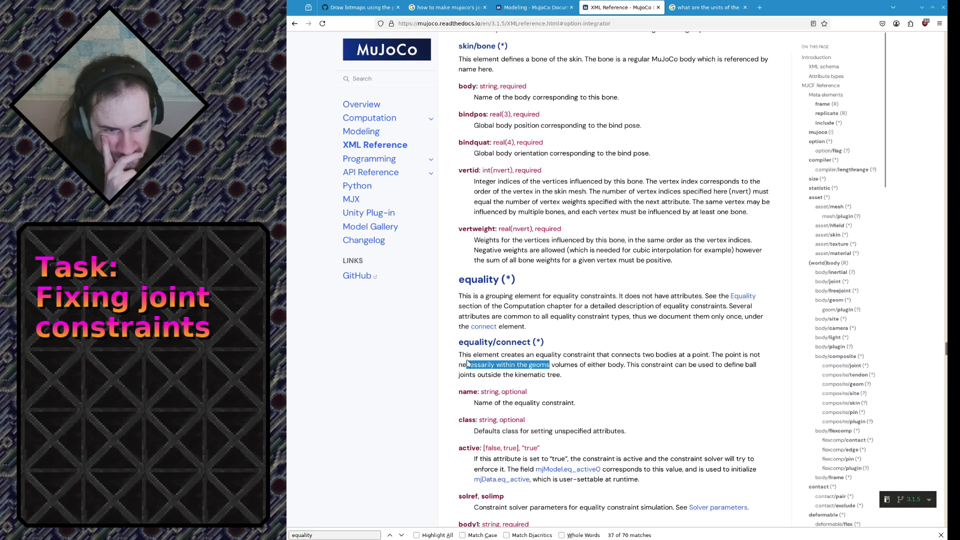
click(469, 364)
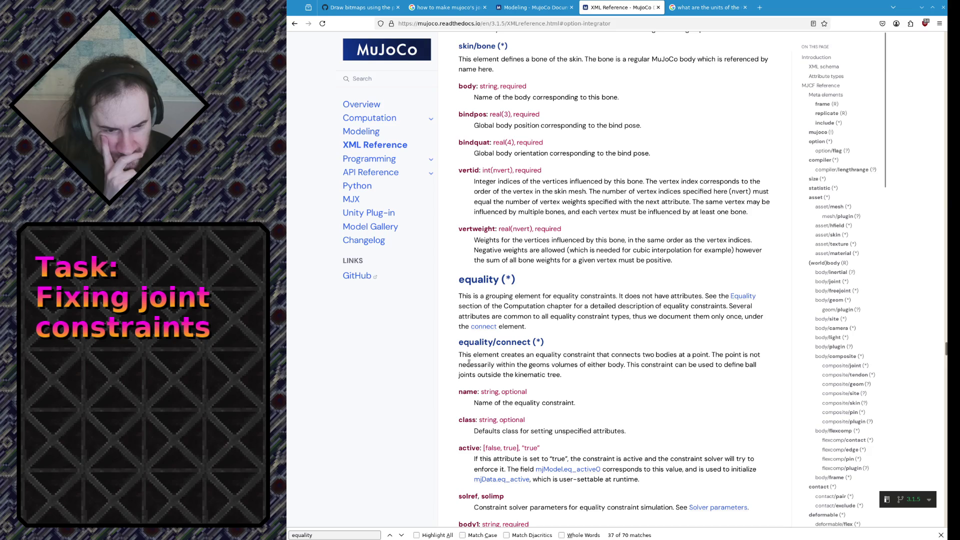
scroll(468, 364, down, 2)
scroll(466, 435, down, 2)
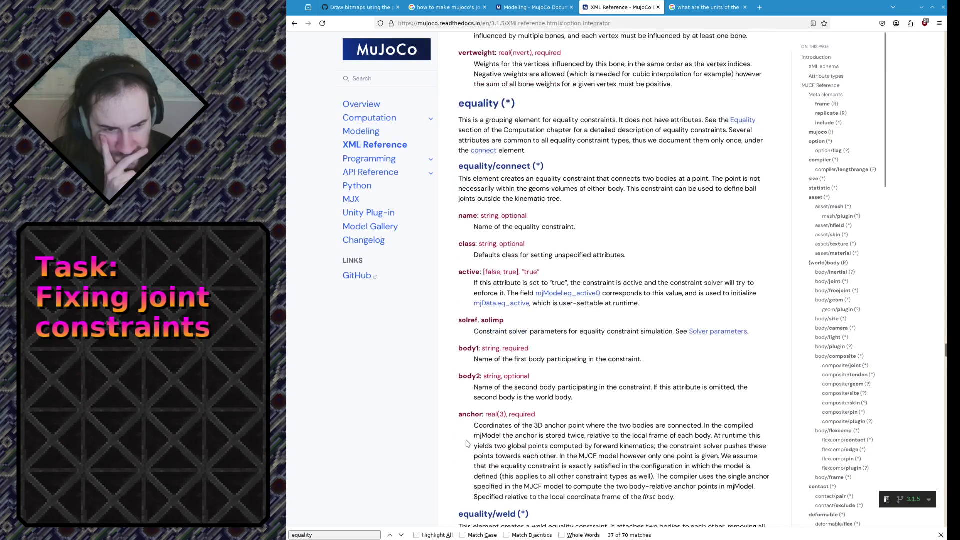
drag(477, 435, 525, 488)
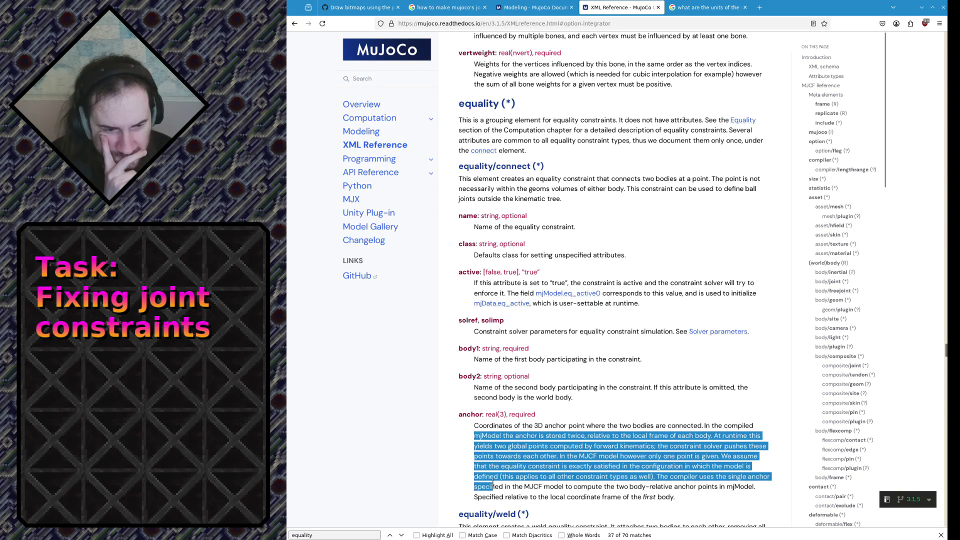
Read through the weld constraint description, selecting and clearing phrases along the way
click(526, 488)
scroll(503, 415, down, 2)
drag(500, 407, 510, 431)
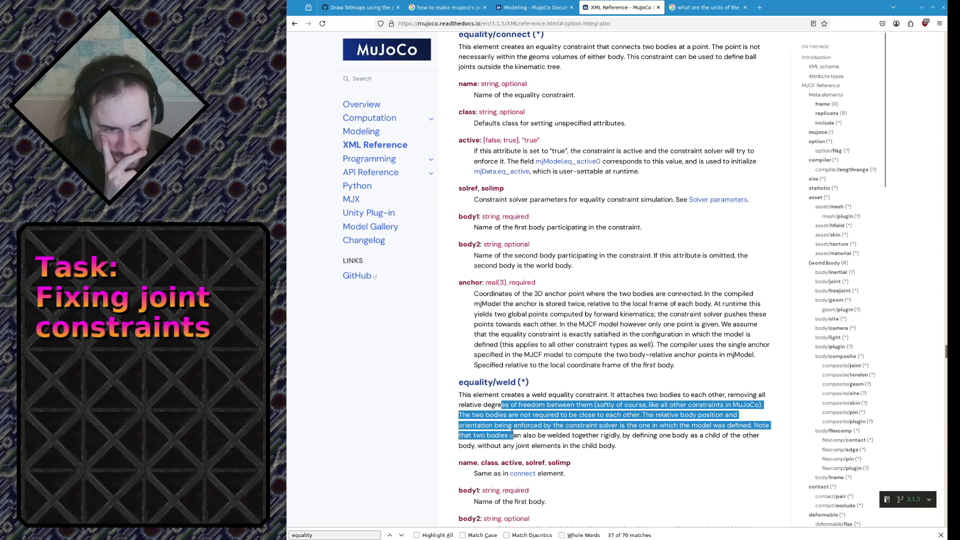
click(513, 433)
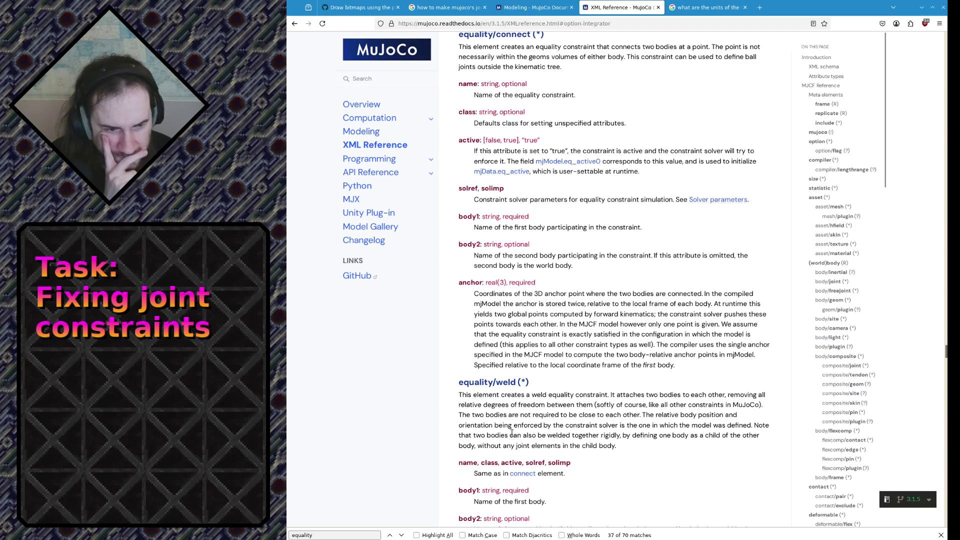
mouse_move(535, 434)
mouse_down()
mouse_move(491, 405)
mouse_move(492, 391)
mouse_up()
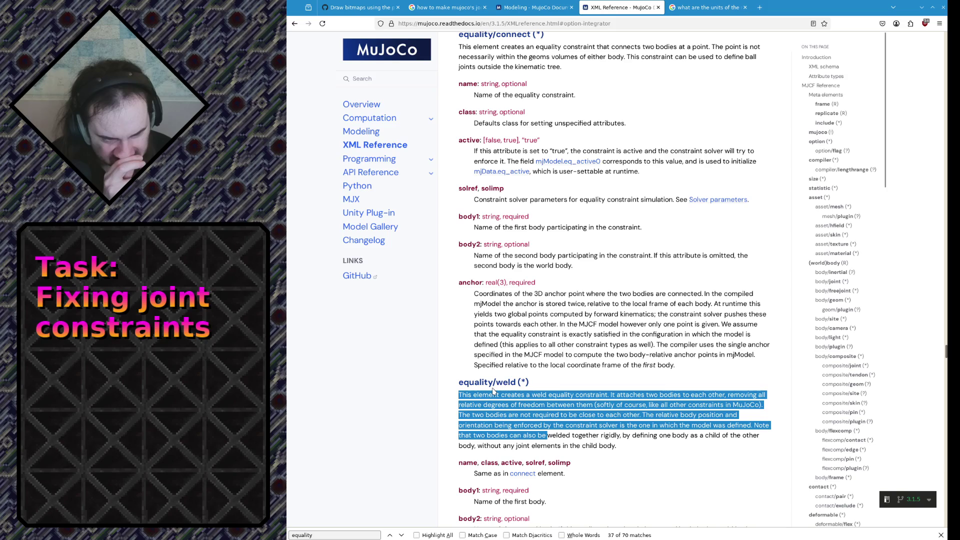
click(499, 394)
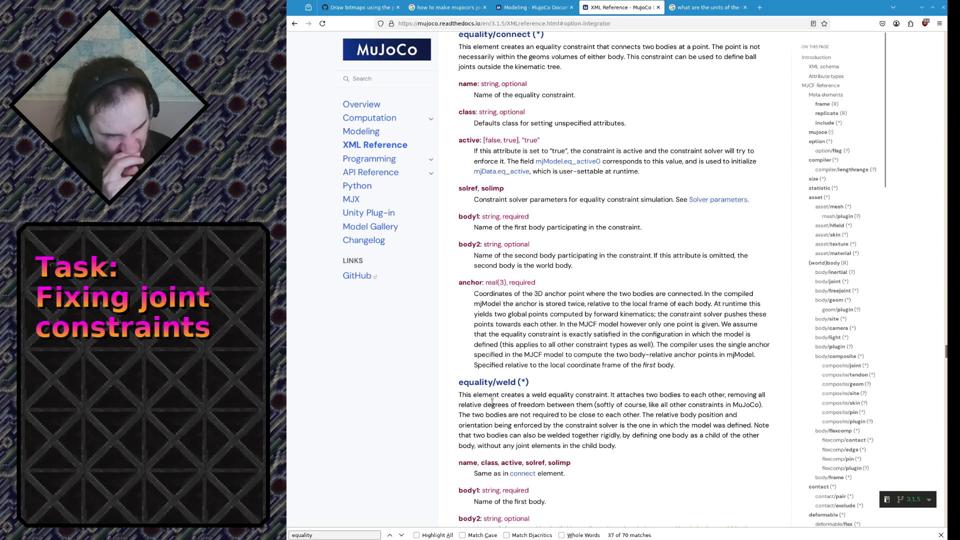
scroll(499, 395, down, 5)
scroll(520, 364, down, 5)
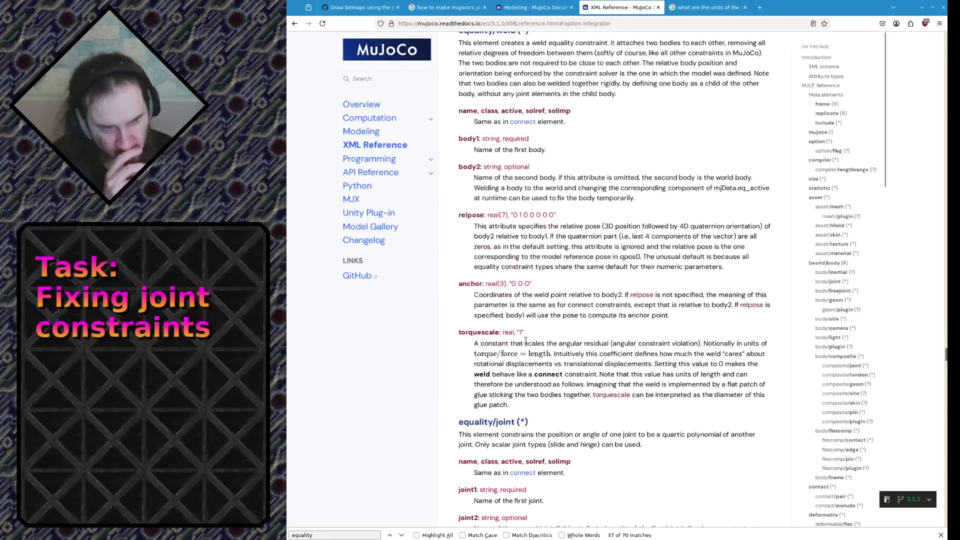
scroll(525, 356, down, 4)
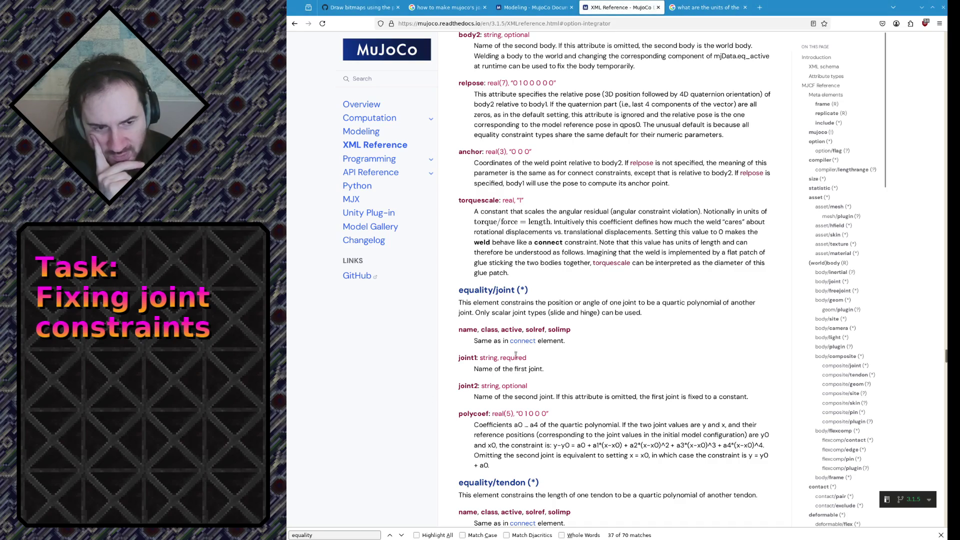
scroll(540, 329, down, 2)
scroll(539, 329, down, 4)
scroll(539, 329, down, 8)
scroll(547, 322, up, 6)
scroll(556, 313, up, 10)
scroll(556, 313, up, 3)
scroll(556, 311, up, 4)
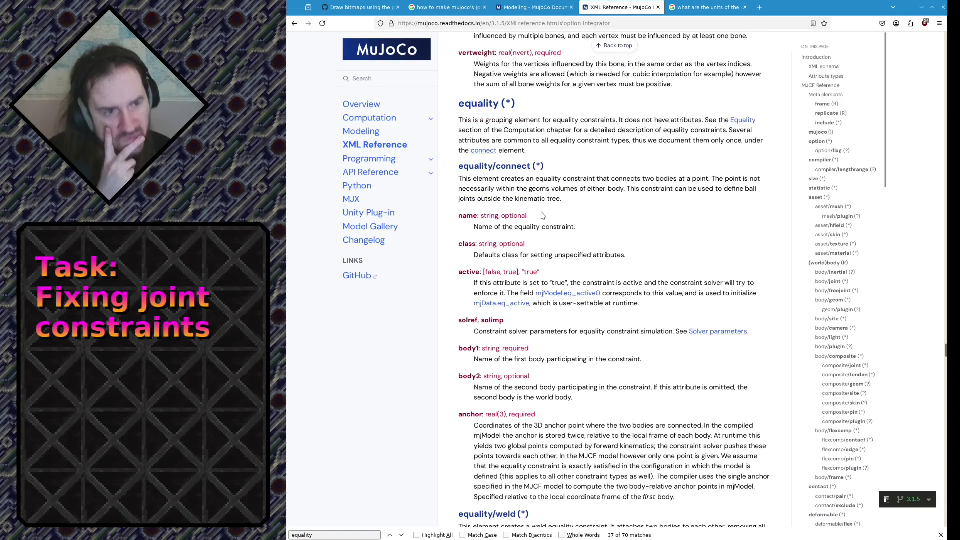
drag(562, 178, 587, 198)
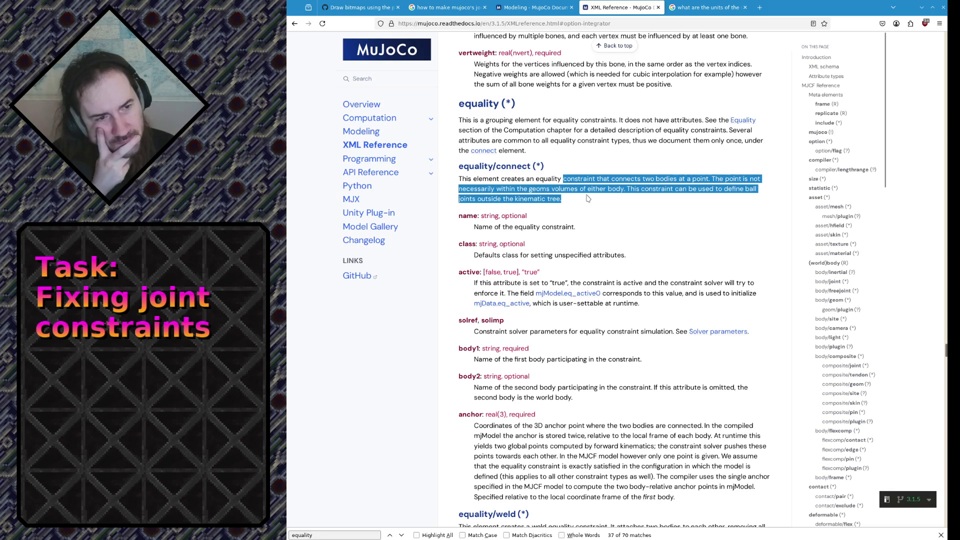
click(587, 198)
drag(537, 191, 570, 198)
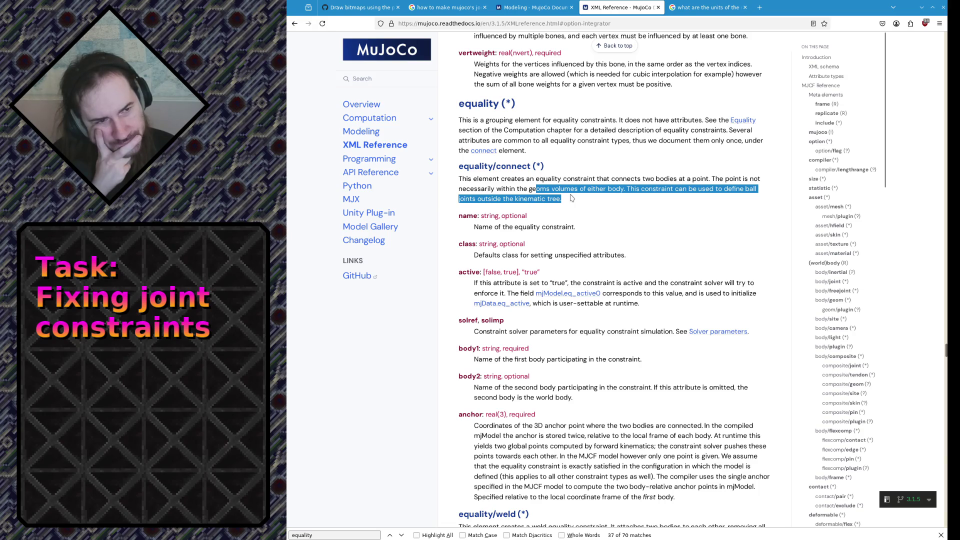
click(570, 197)
drag(570, 198, 552, 189)
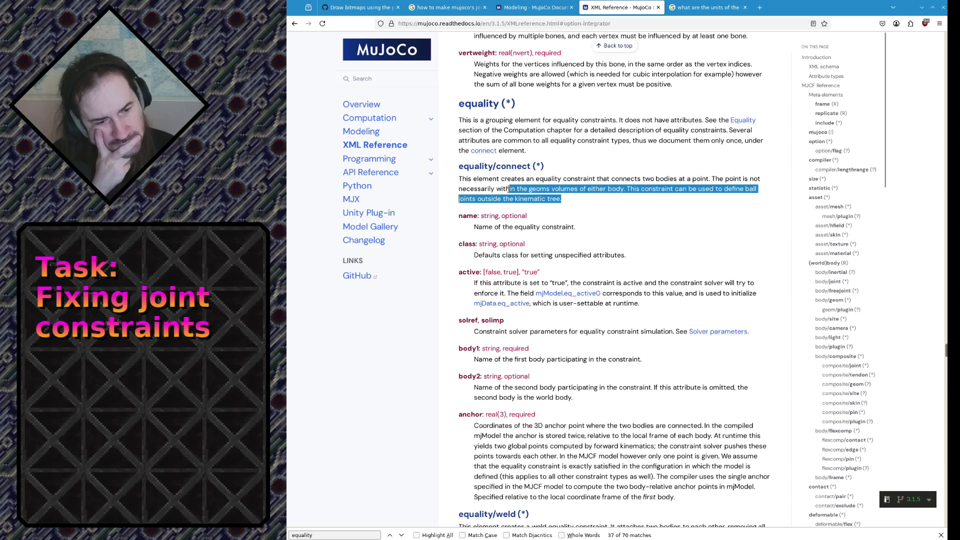
drag(509, 189, 511, 180)
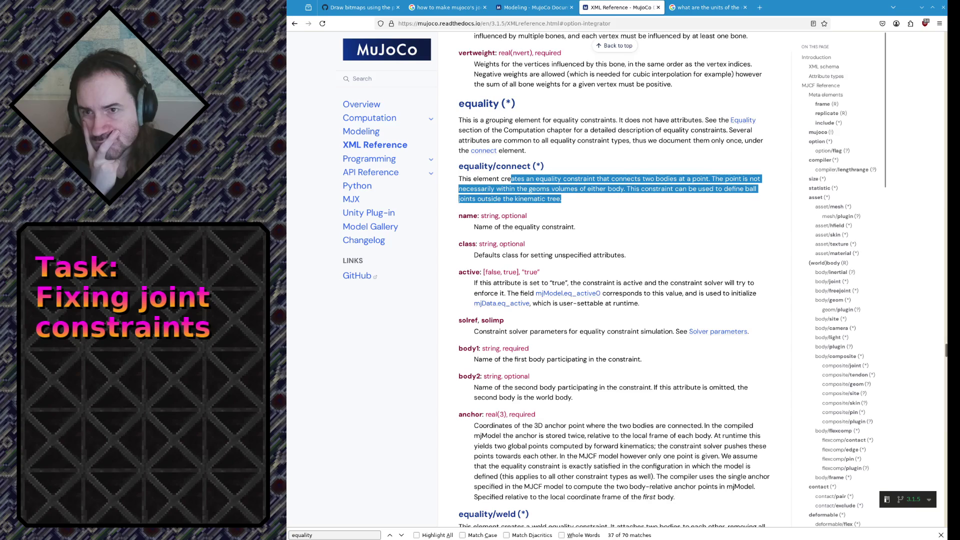
key(alt+Tab)
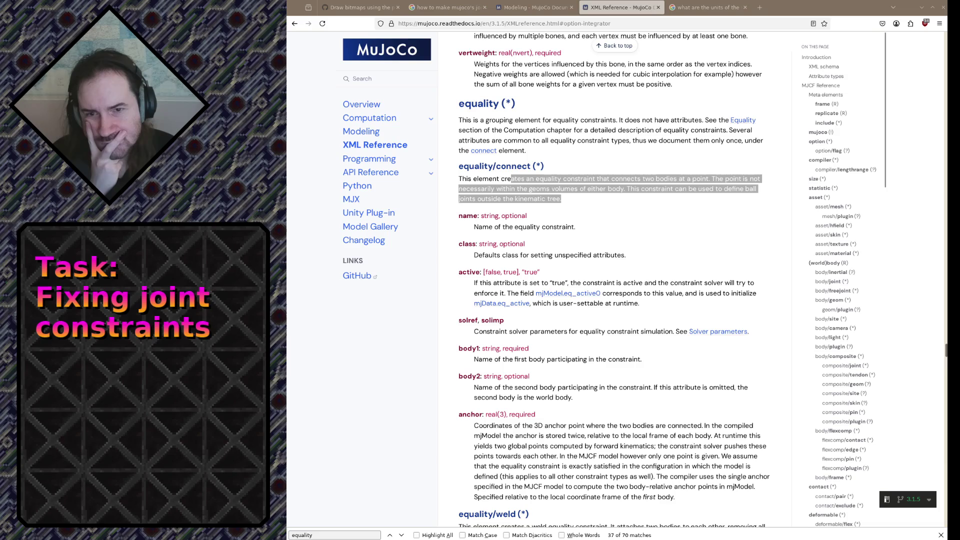
click(604, 320)
scroll(568, 324, down, 3)
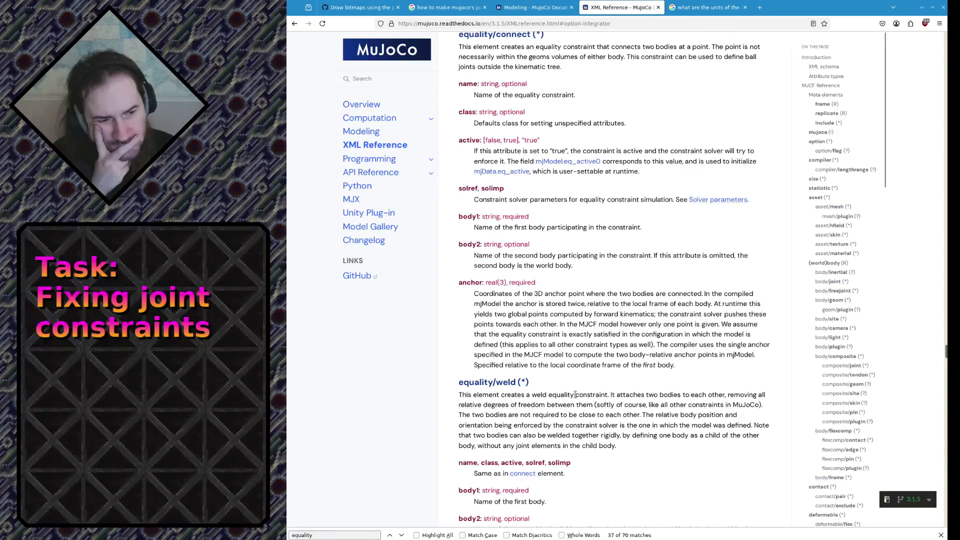
drag(576, 398, 578, 445)
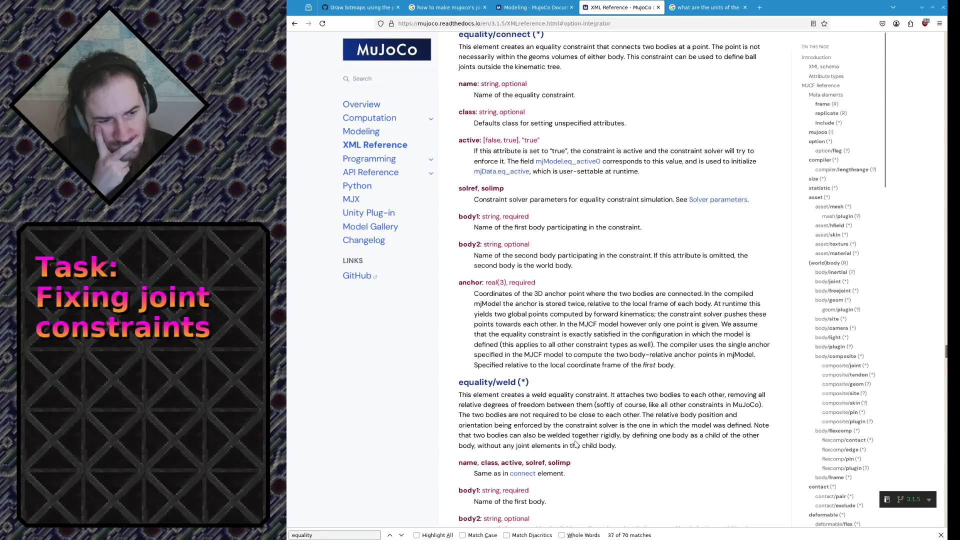
drag(577, 445, 568, 414)
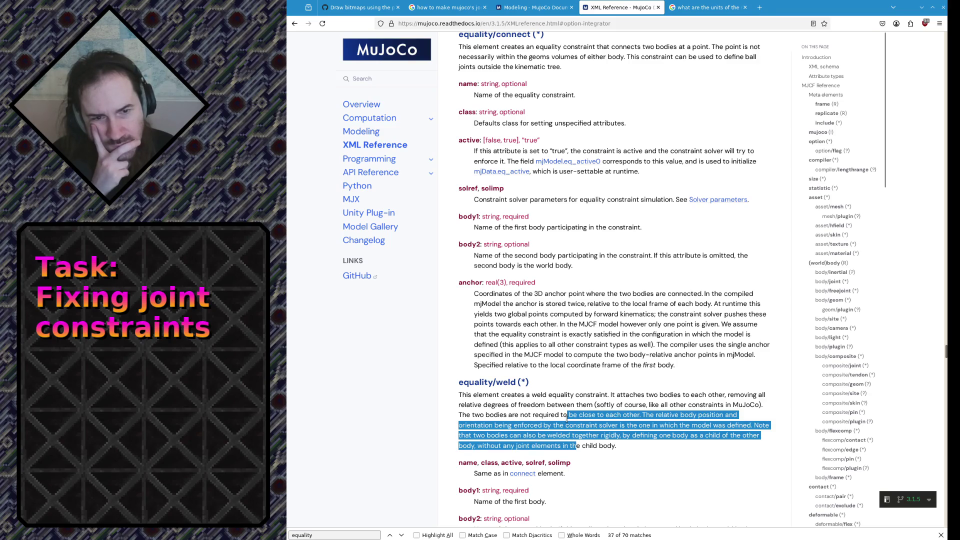
click(569, 415)
scroll(569, 414, down, 4)
scroll(570, 415, down, 3)
scroll(571, 415, down, 1)
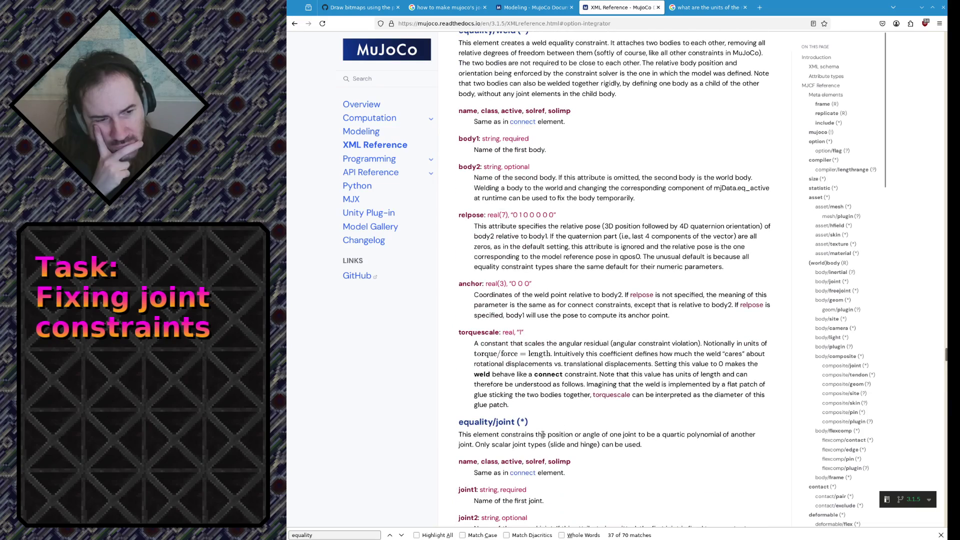
drag(543, 435, 551, 446)
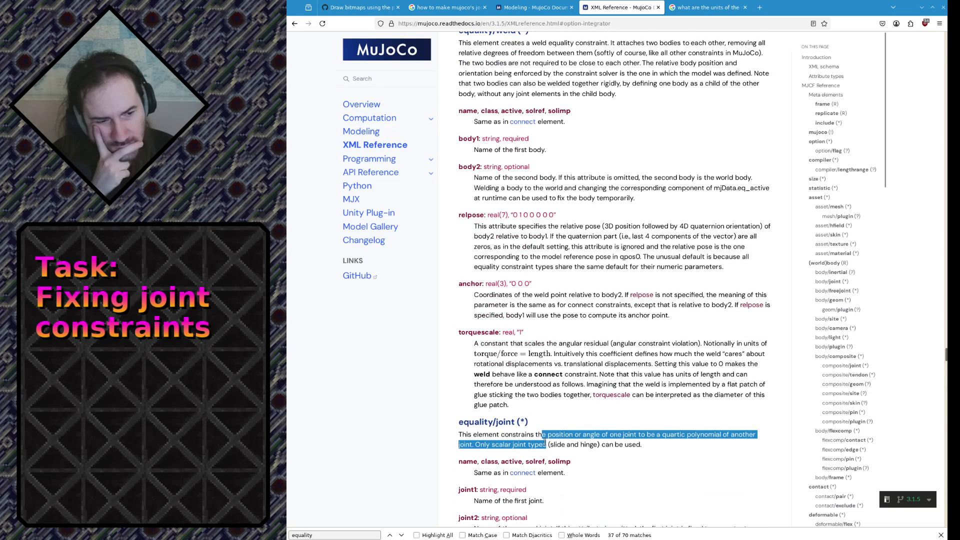
click(526, 443)
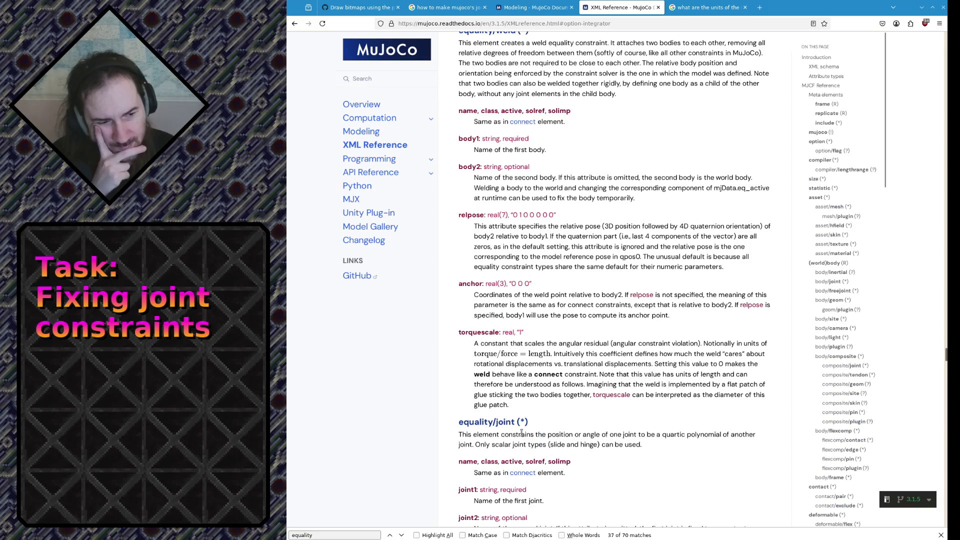
mouse_move(521, 431)
mouse_down()
mouse_move(546, 444)
mouse_move(525, 436)
mouse_up()
click(525, 436)
click(525, 436)
scroll(526, 435, down, 3)
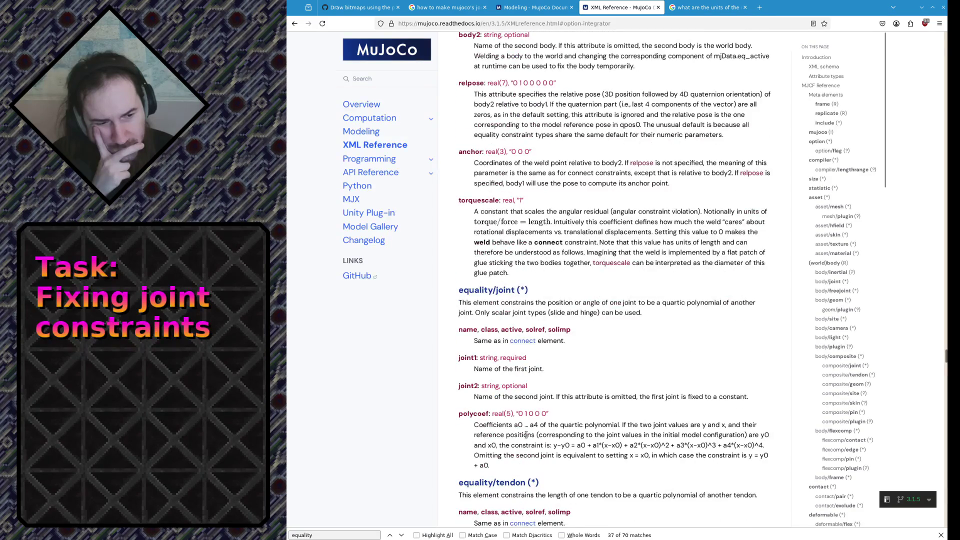
scroll(527, 435, down, 1)
drag(540, 447, 716, 451)
click(712, 450)
scroll(712, 450, down, 4)
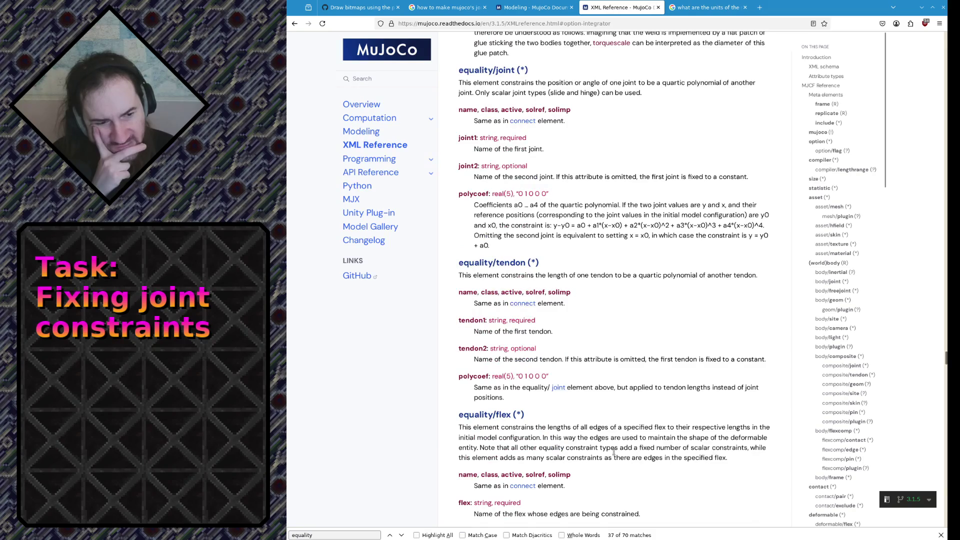
drag(563, 427, 568, 451)
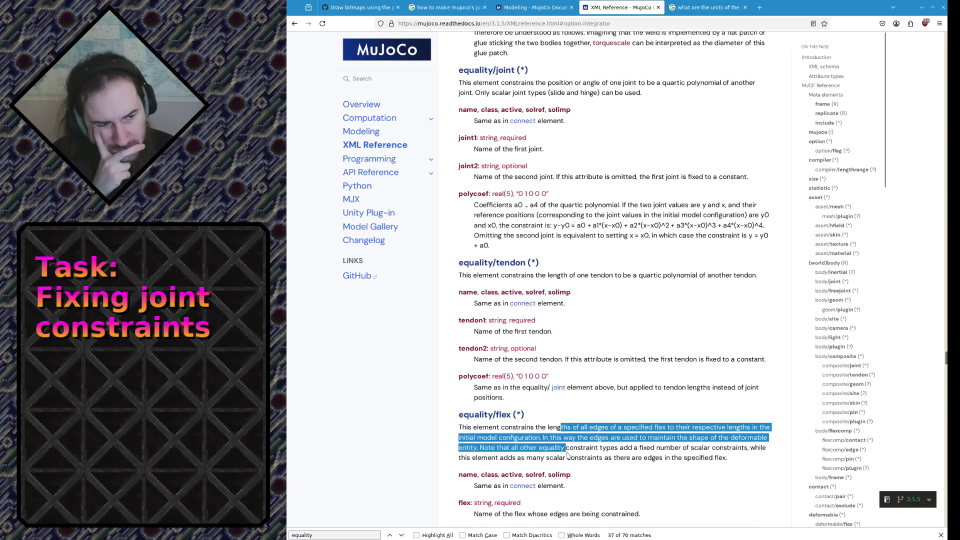
click(566, 454)
scroll(567, 456, down, 4)
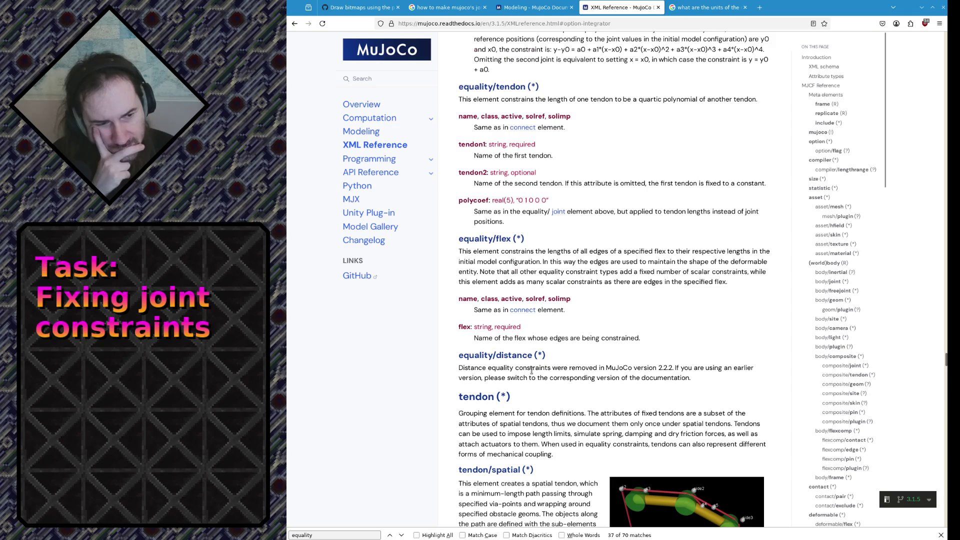
drag(533, 369, 543, 379)
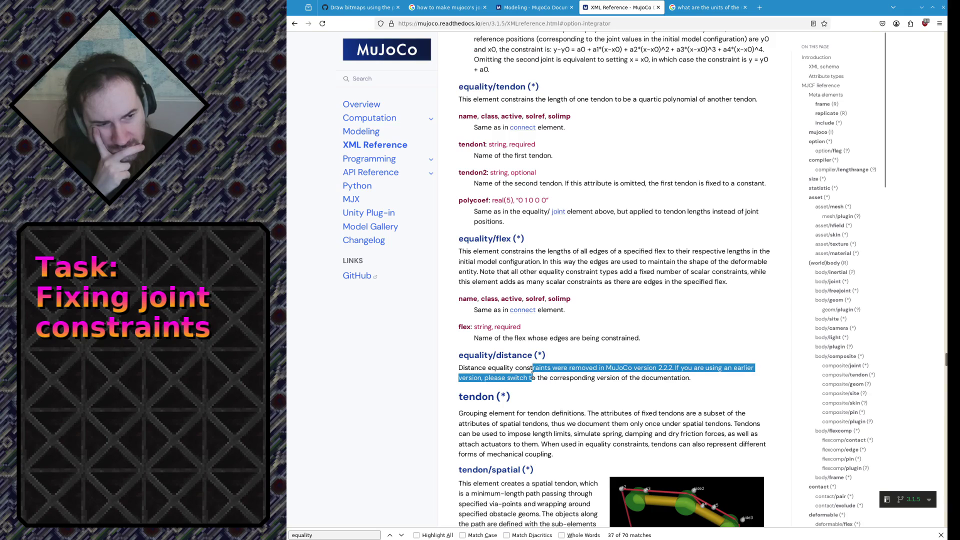
click(532, 377)
scroll(532, 378, down, 4)
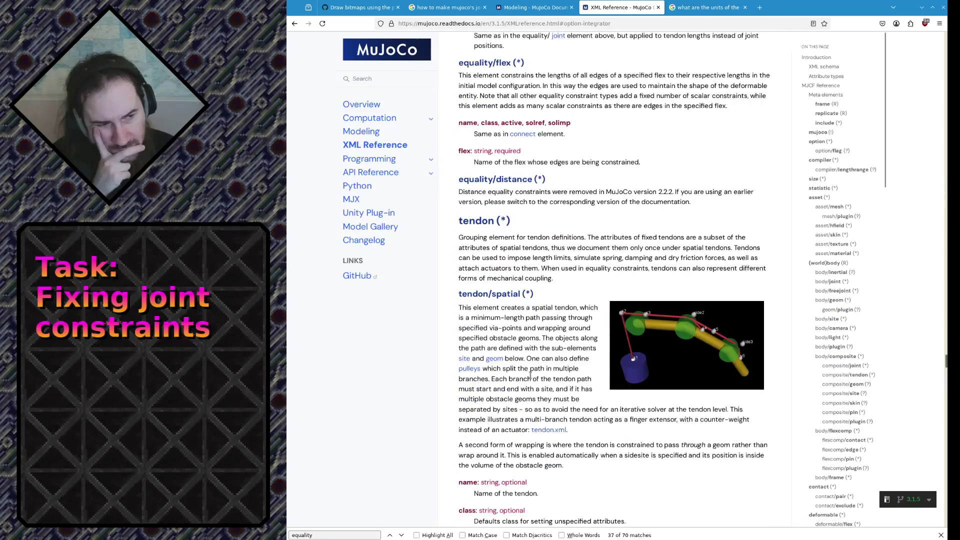
scroll(531, 376, down, 5)
scroll(531, 377, down, 5)
scroll(555, 367, down, 5)
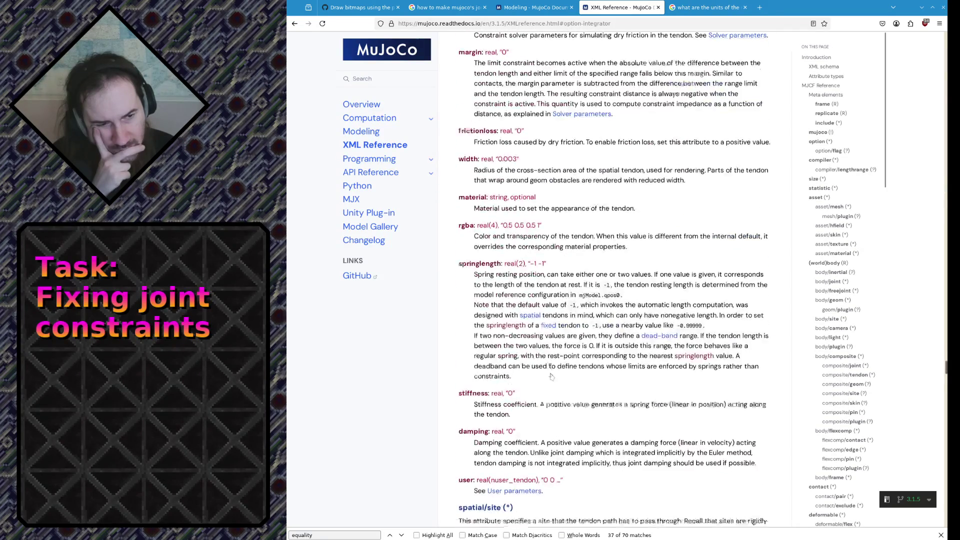
scroll(580, 356, down, 2)
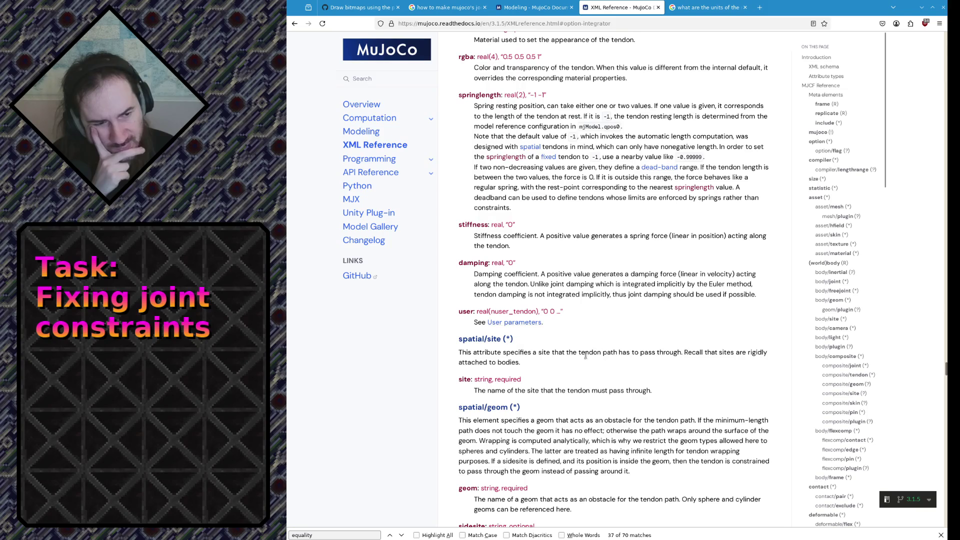
scroll(558, 365, down, 5)
scroll(542, 387, down, 4)
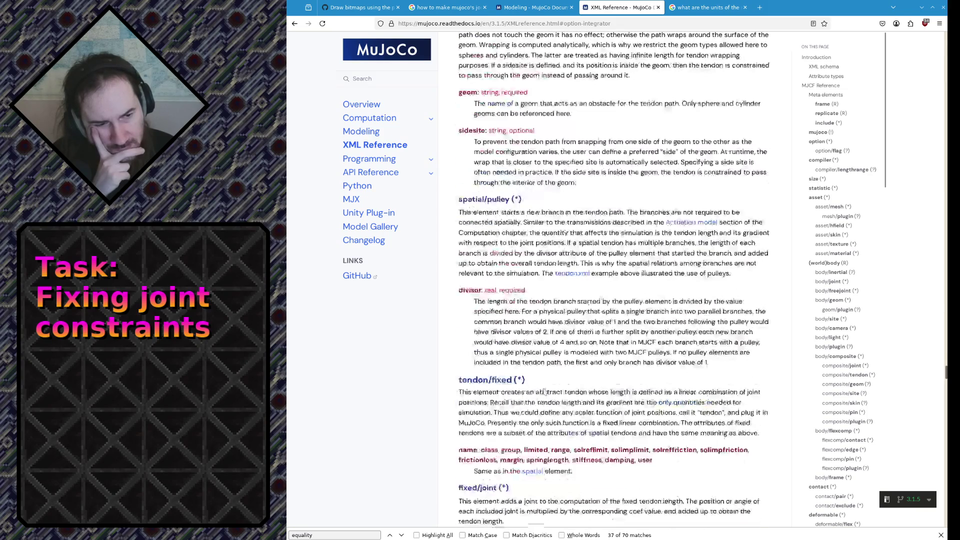
scroll(543, 387, down, 3)
scroll(545, 391, down, 2)
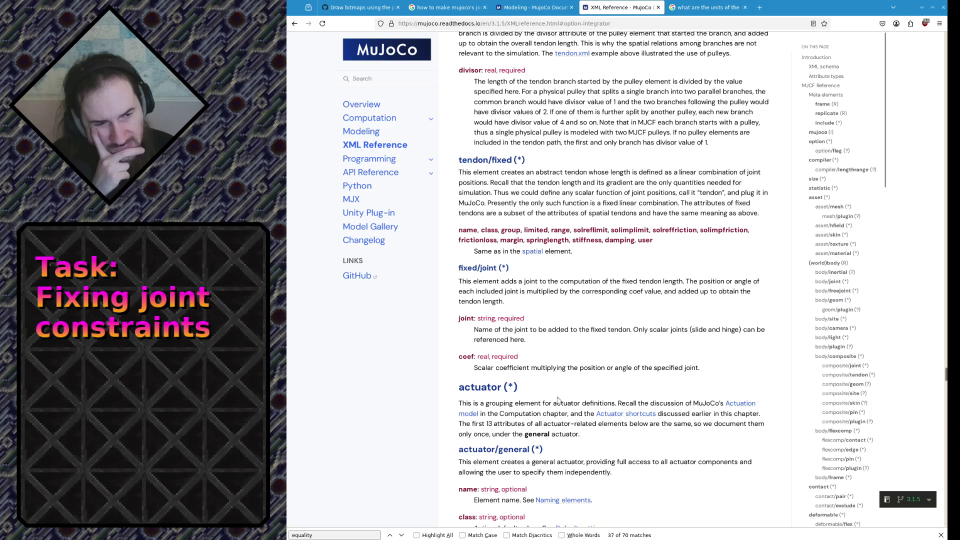
scroll(558, 399, up, 5)
scroll(569, 389, up, 5)
scroll(600, 374, up, 5)
scroll(628, 359, up, 3)
scroll(627, 359, up, 5)
scroll(629, 357, up, 5)
scroll(630, 354, up, 5)
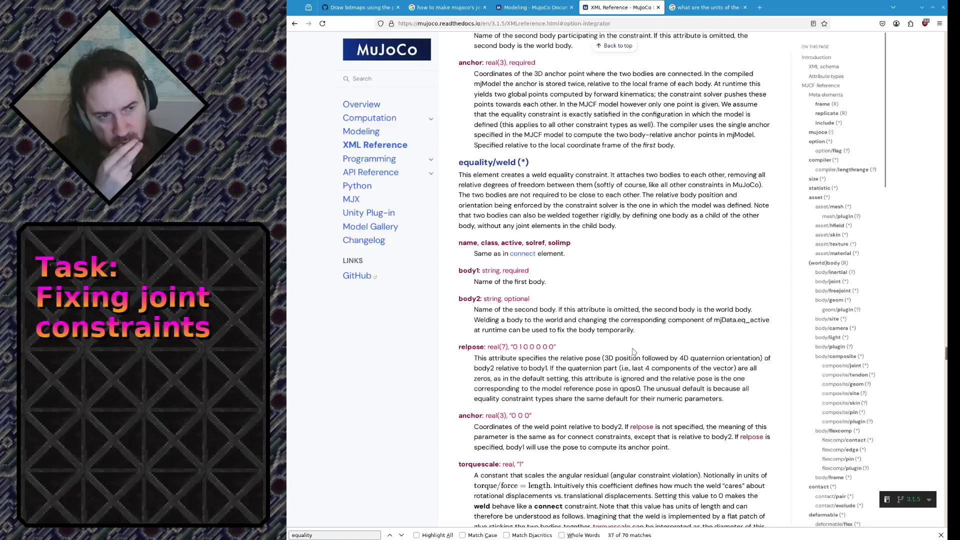
scroll(634, 352, up, 4)
scroll(635, 340, up, 2)
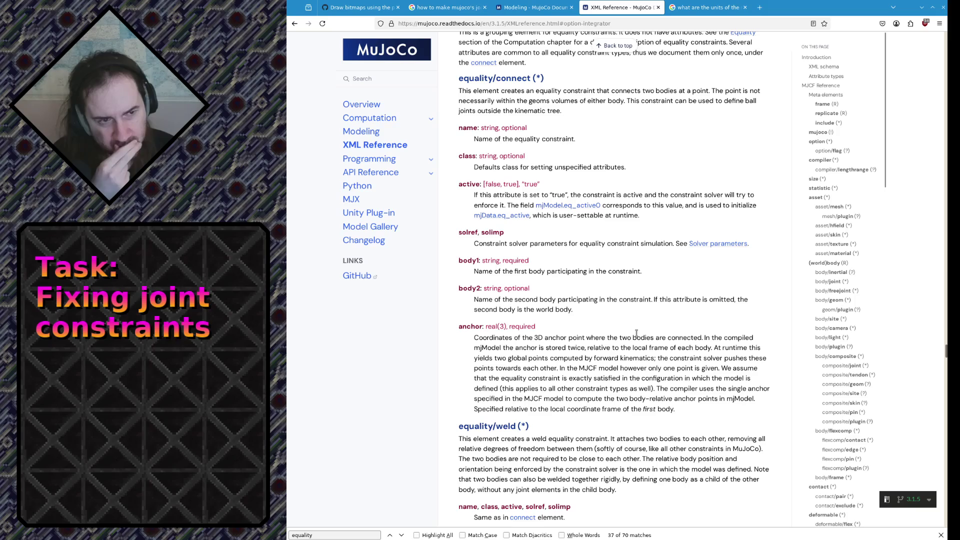
scroll(635, 331, up, 1)
scroll(634, 330, up, 1)
scroll(635, 329, up, 1)
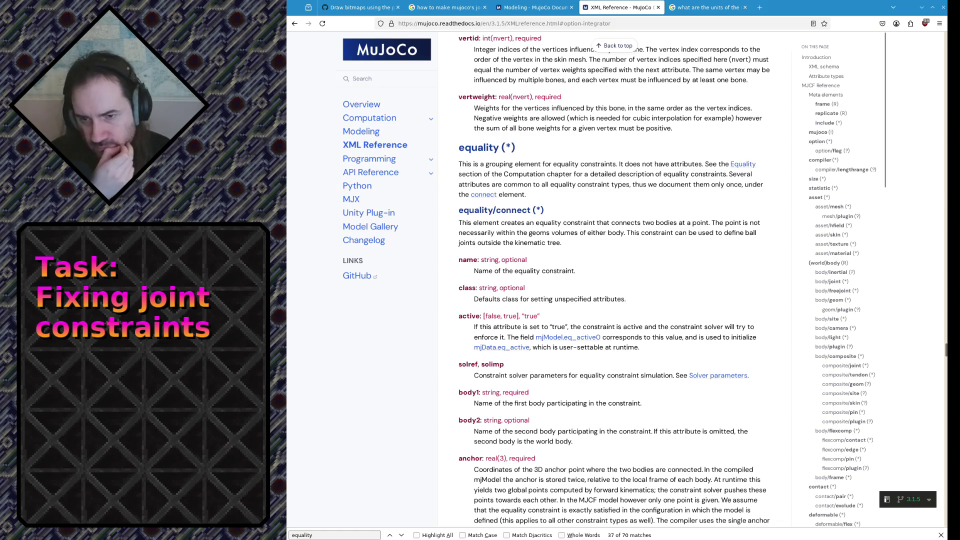
key(alt+Tab)
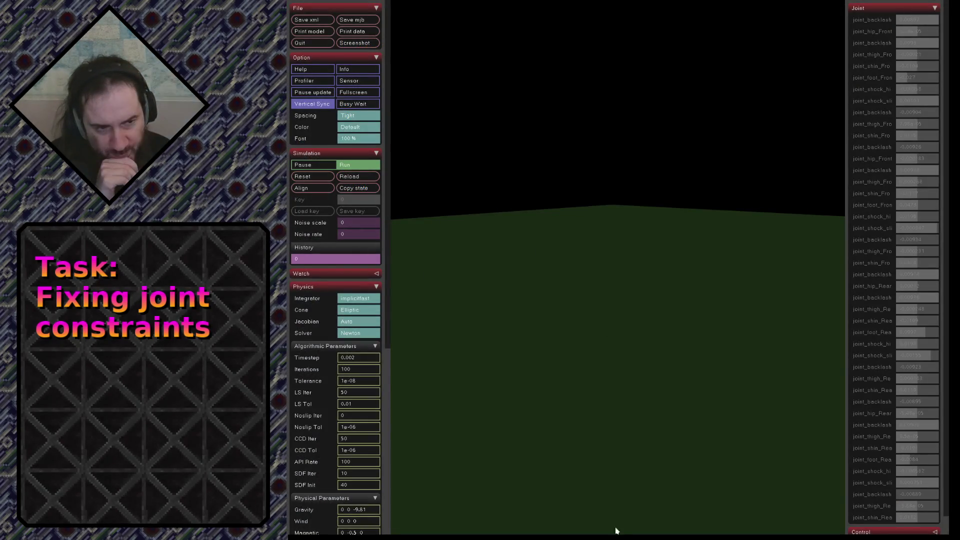
Reload the robot model repeatedly, viewing it from the side as the leg restarts
click(347, 178)
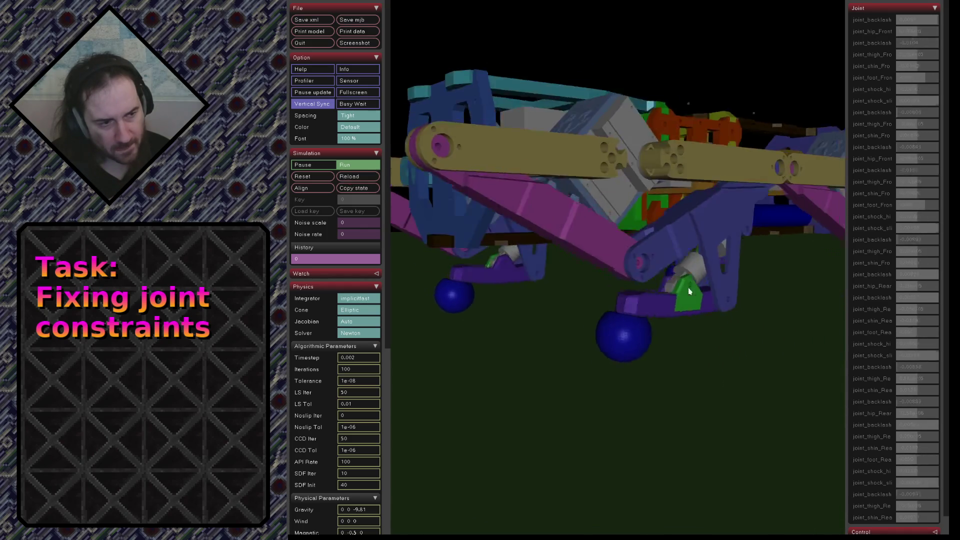
mouse_move(731, 308)
mouse_down()
mouse_move(642, 292)
mouse_move(523, 372)
mouse_up()
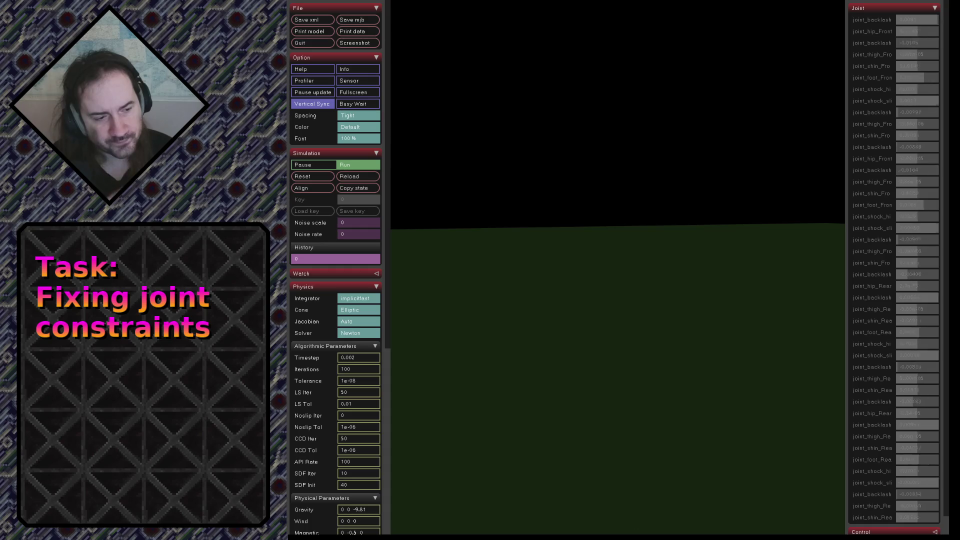
click(349, 178)
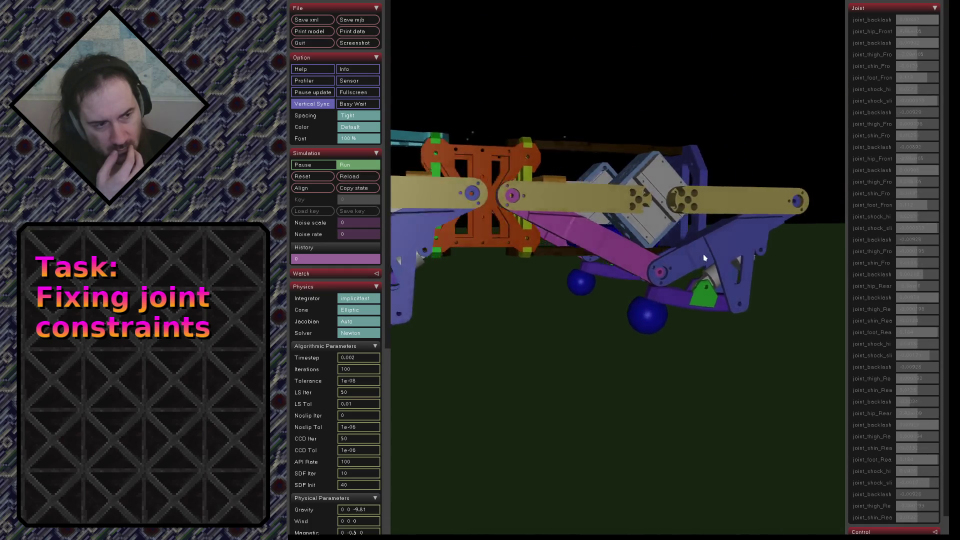
scroll(490, 239, up, 5)
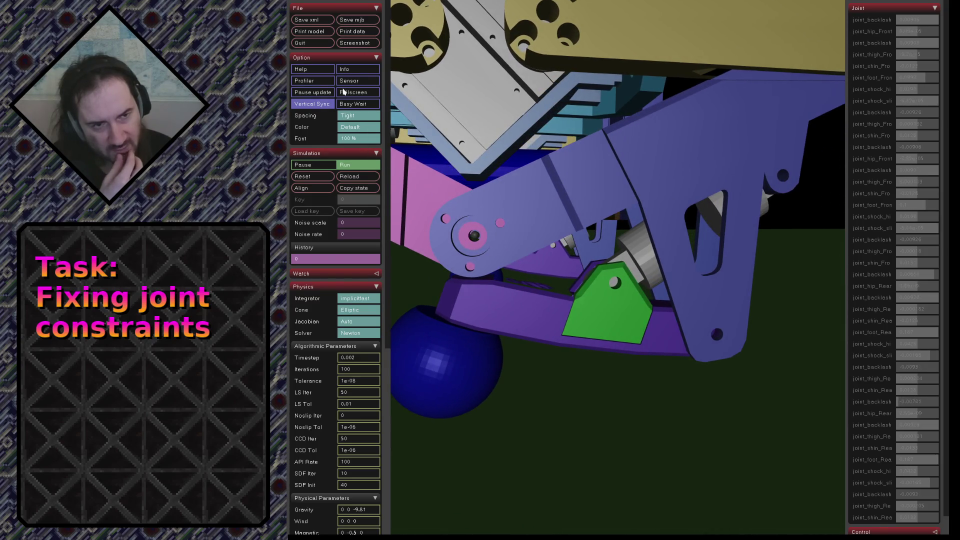
click(355, 176)
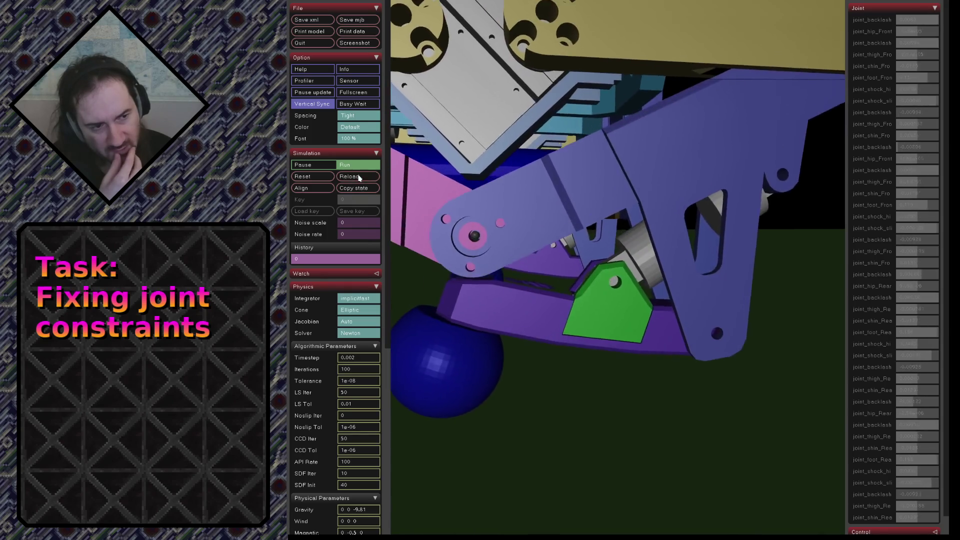
click(360, 177)
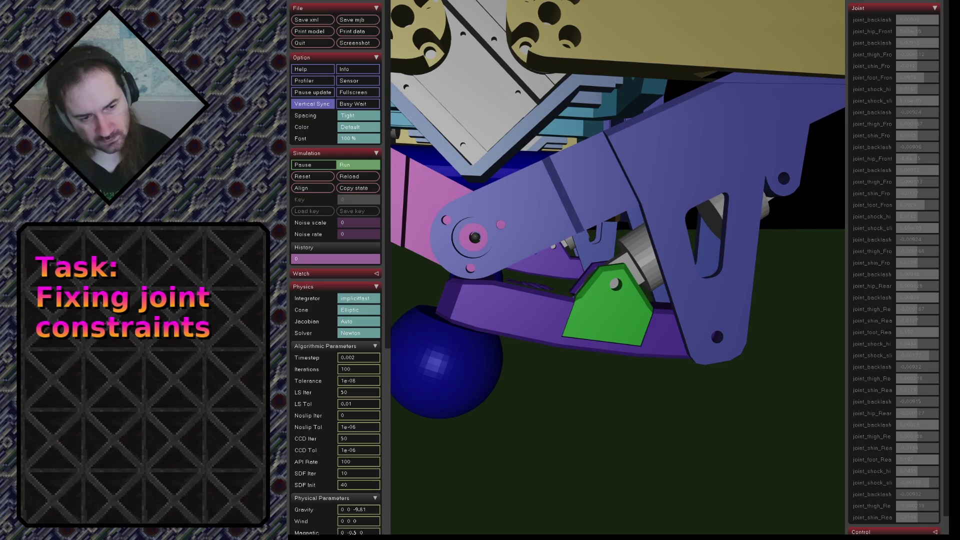
click(355, 177)
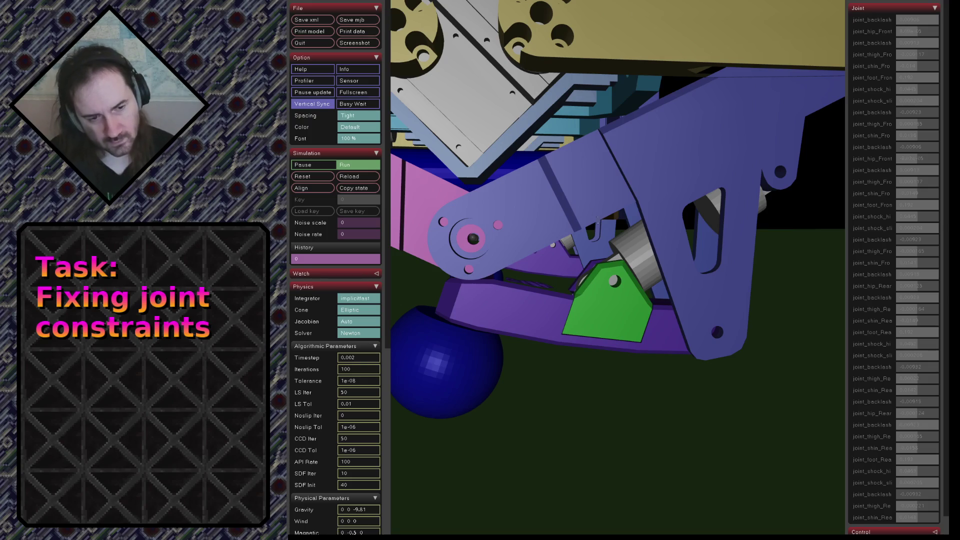
click(371, 177)
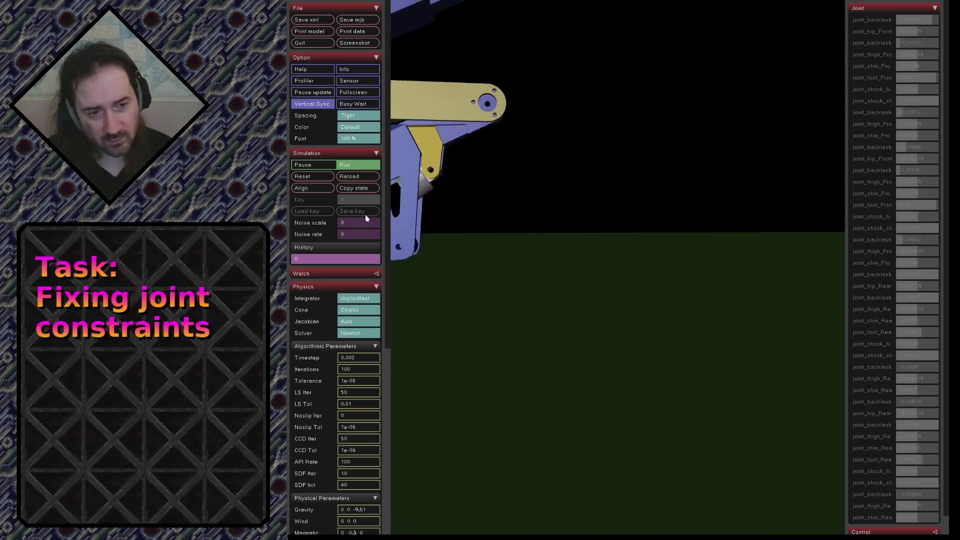
Reload the model about ten times, watching the shock linkage settle into its resting pose each run
click(357, 177)
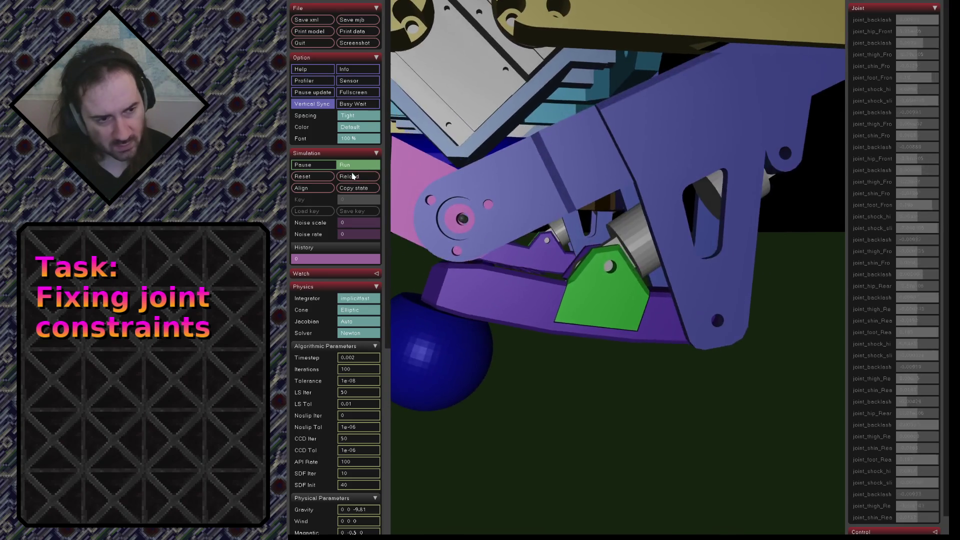
click(352, 176)
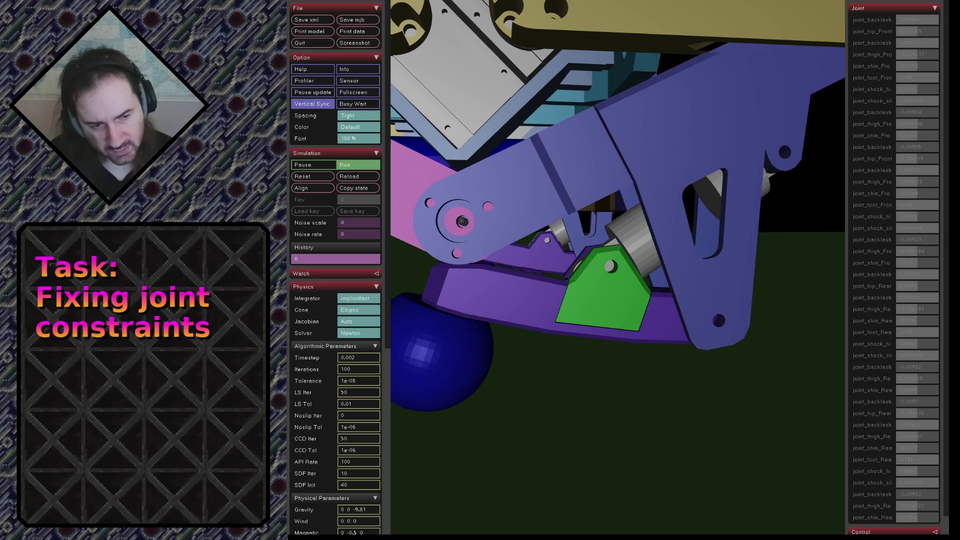
click(352, 176)
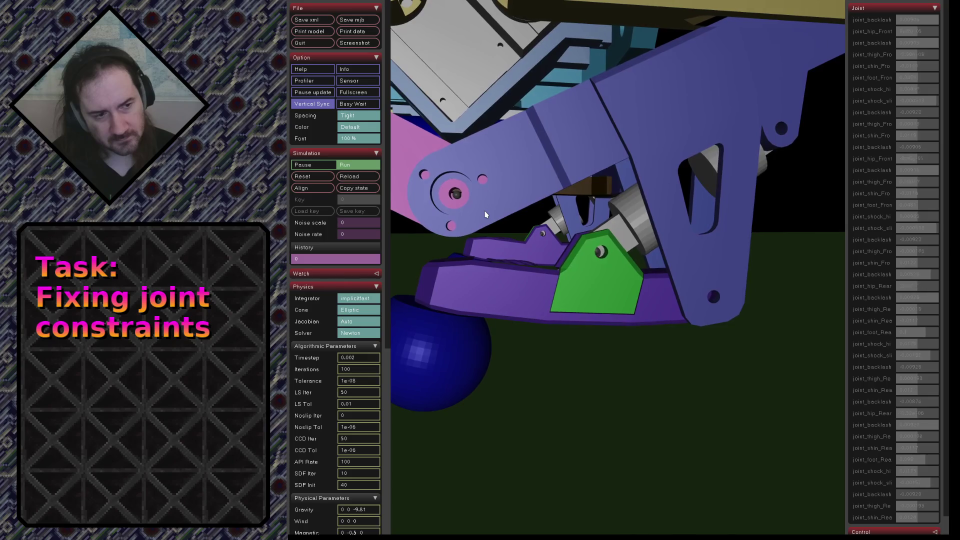
click(362, 176)
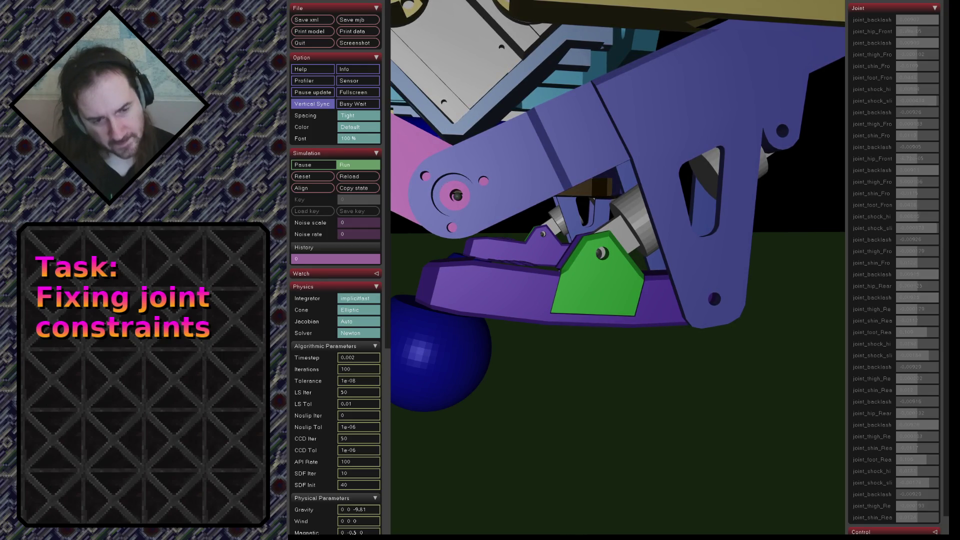
click(362, 177)
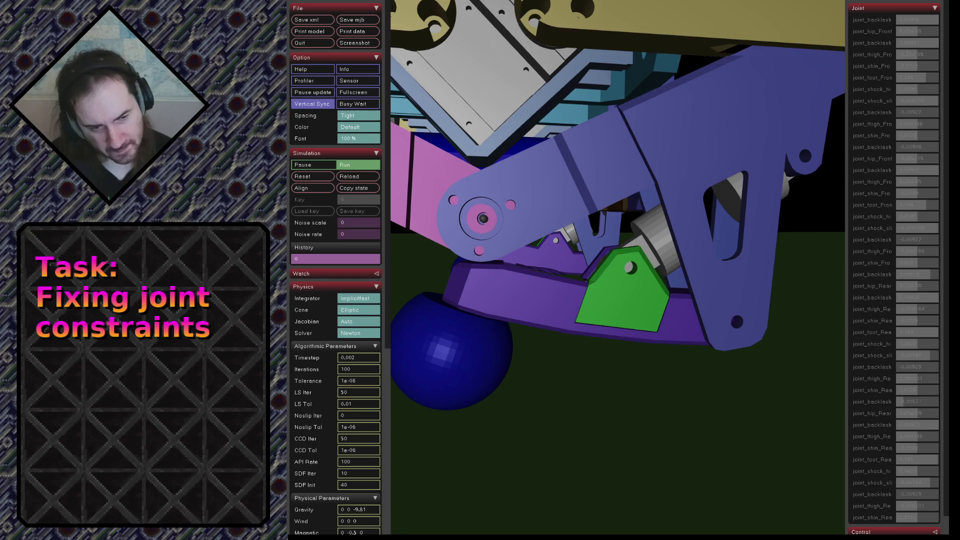
click(354, 178)
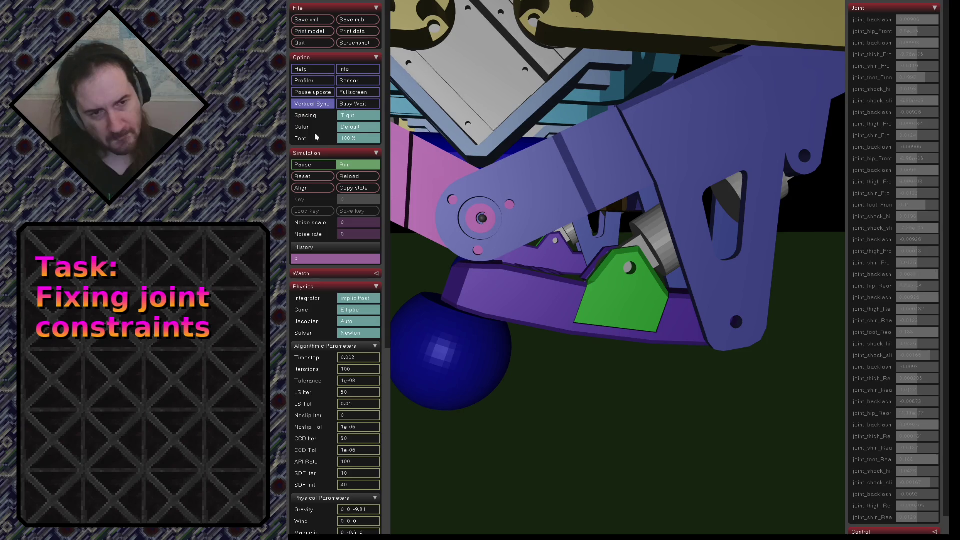
click(346, 178)
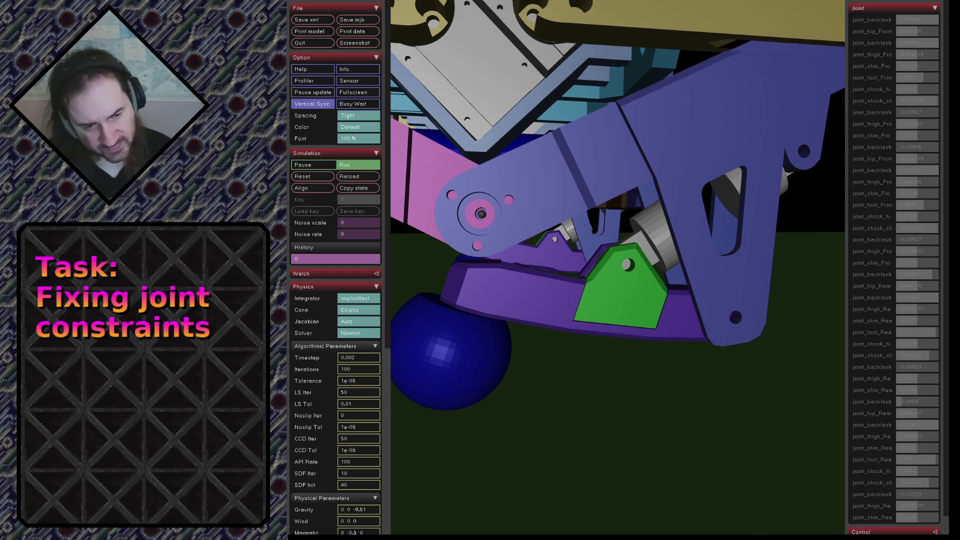
click(343, 178)
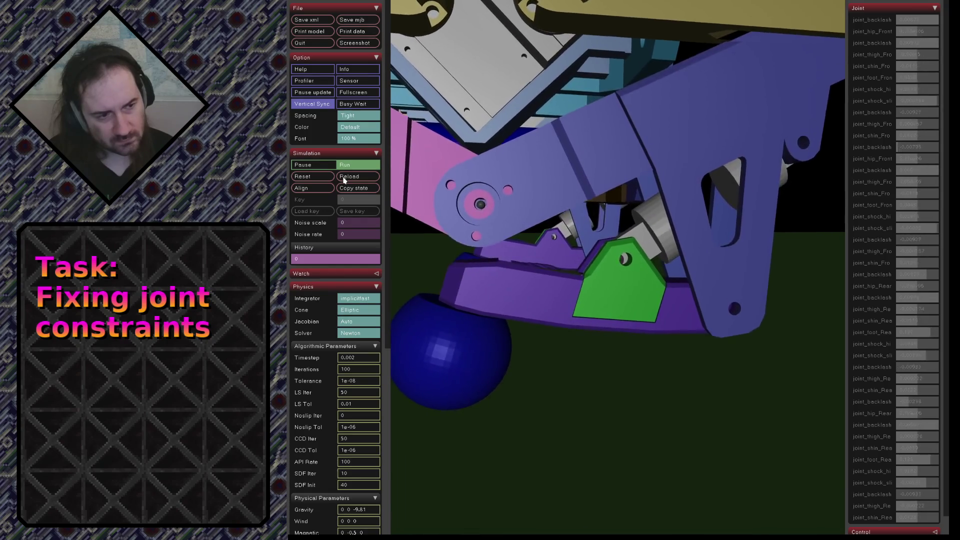
click(344, 179)
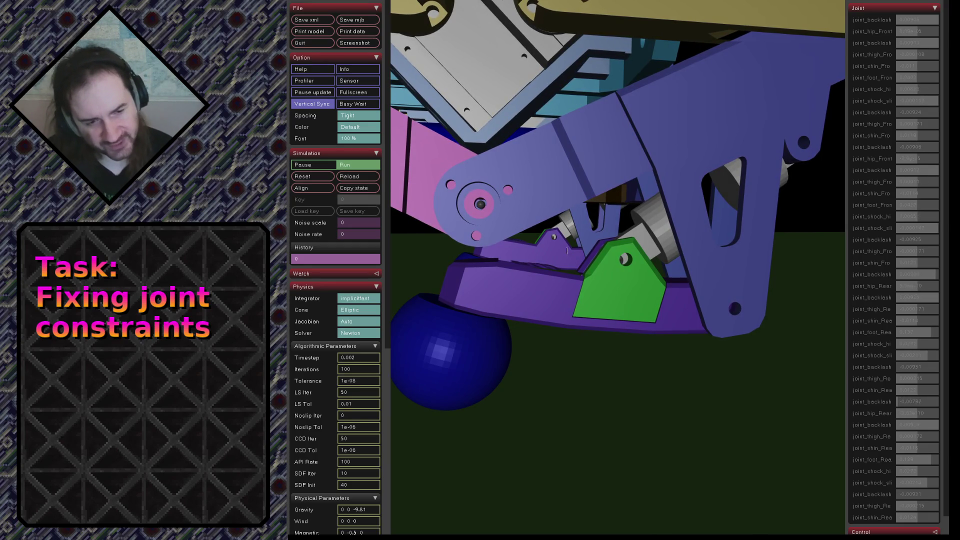
click(352, 178)
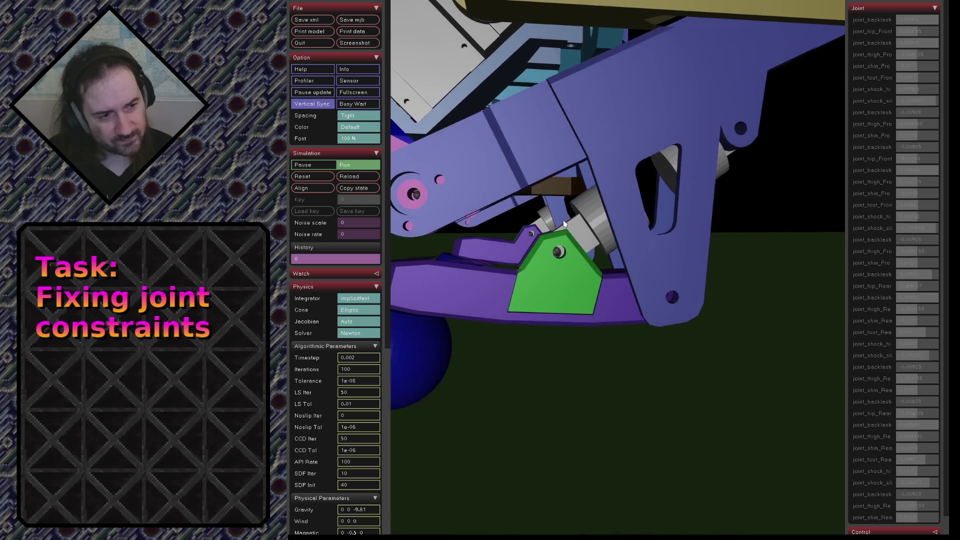
Set the simulation timestep to 0.001 and nudge the purple leg body upward
click(367, 358)
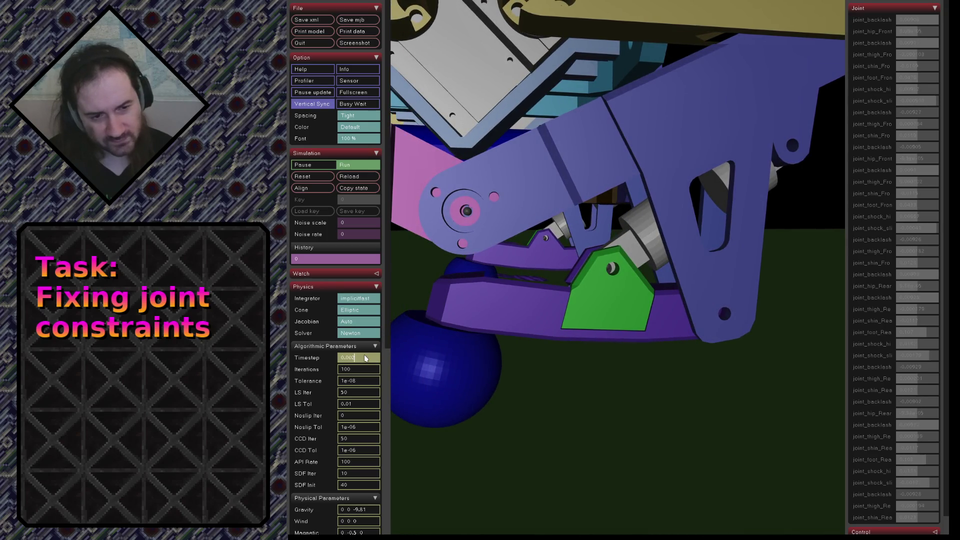
text(0.001)
key(Return)
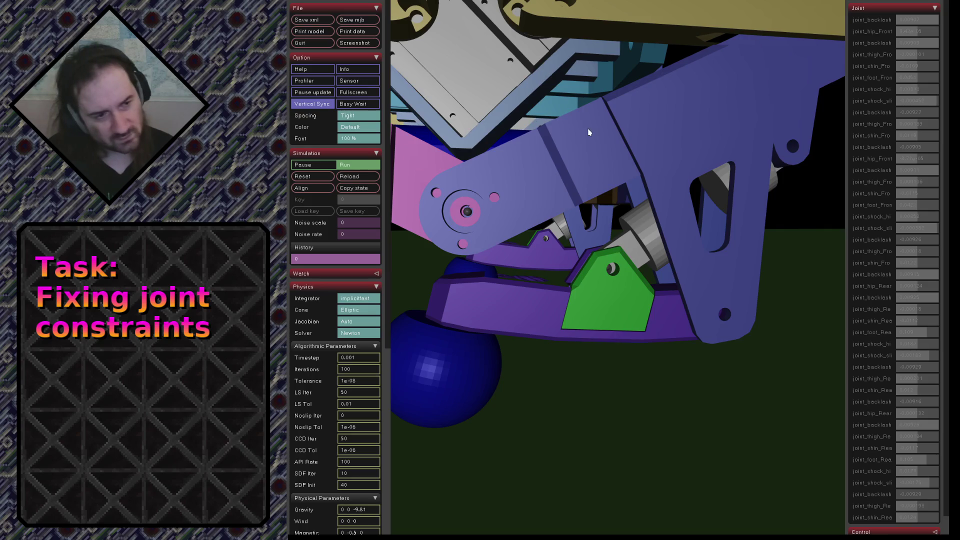
double_click(590, 123)
ctrl+drag(589, 124, 555, 94)
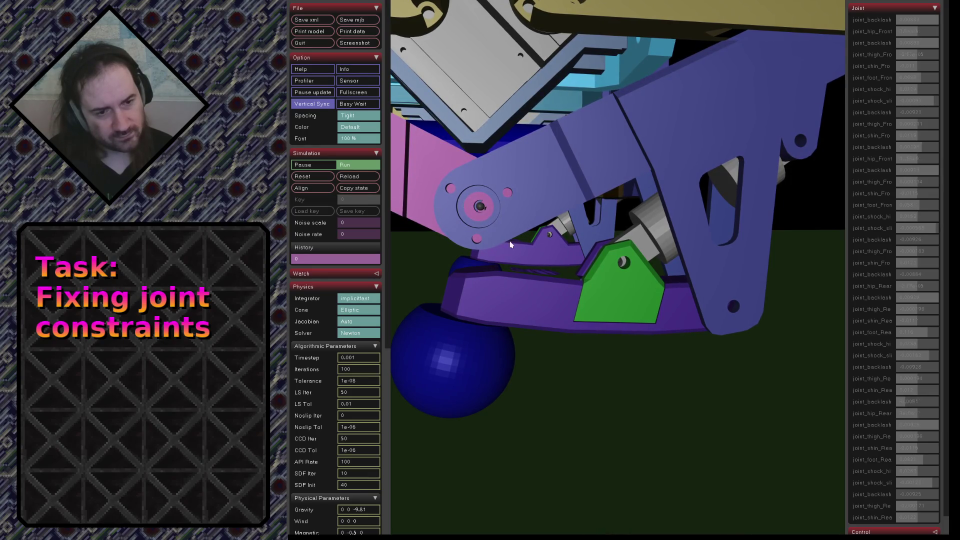
Restore the simulation timestep to 0.002
click(354, 358)
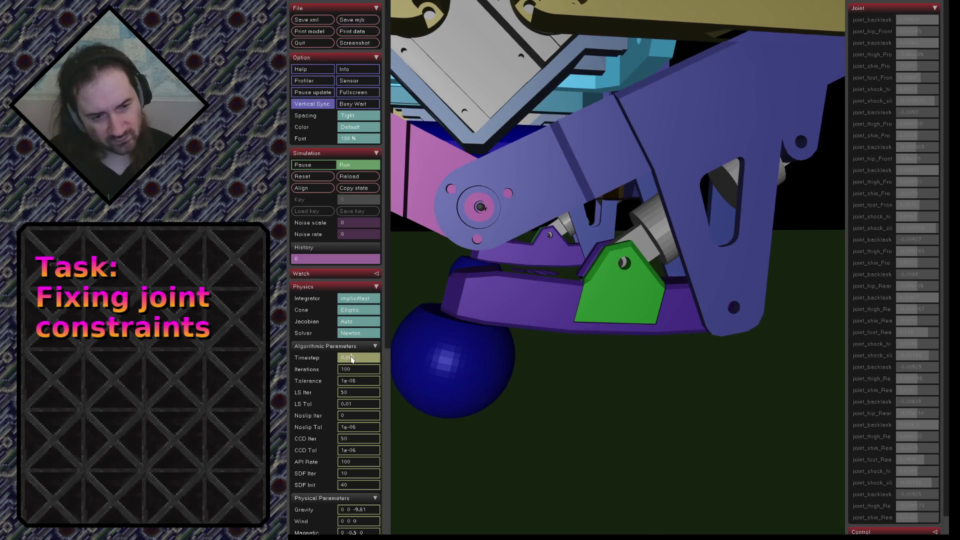
key(Return)
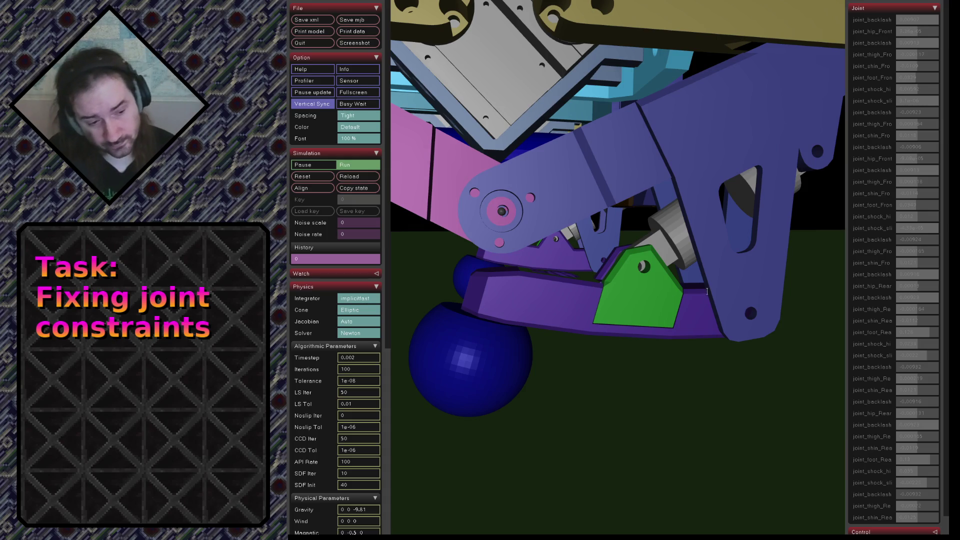
Orbit, pan and zoom around the leg to inspect the shock linkage from several angles
mouse_move(592, 337)
mouse_down()
mouse_move(619, 298)
mouse_move(617, 307)
mouse_move(630, 304)
mouse_move(493, 320)
mouse_up()
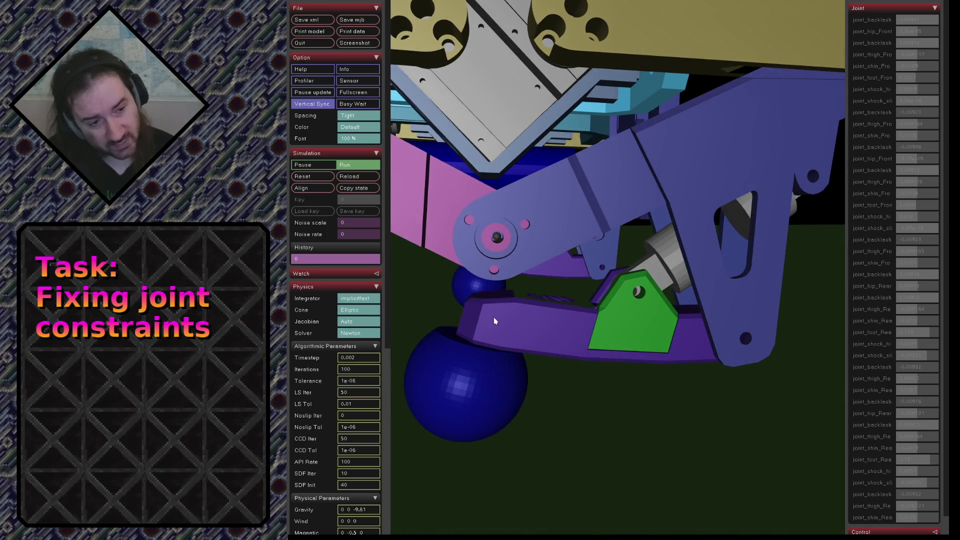
drag(603, 336, 537, 301)
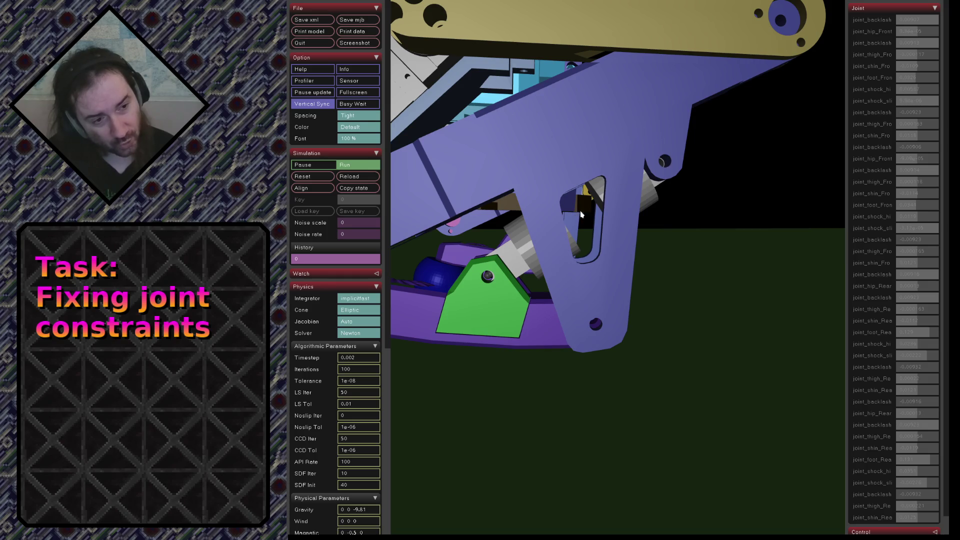
drag(648, 181, 660, 267)
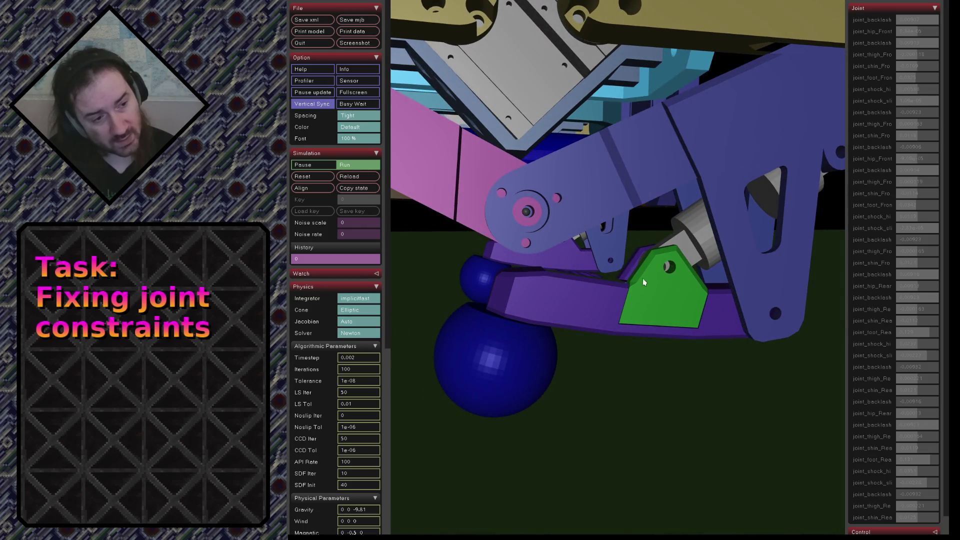
mouse_move(653, 281)
mouse_down()
mouse_move(530, 260)
mouse_move(535, 222)
mouse_up()
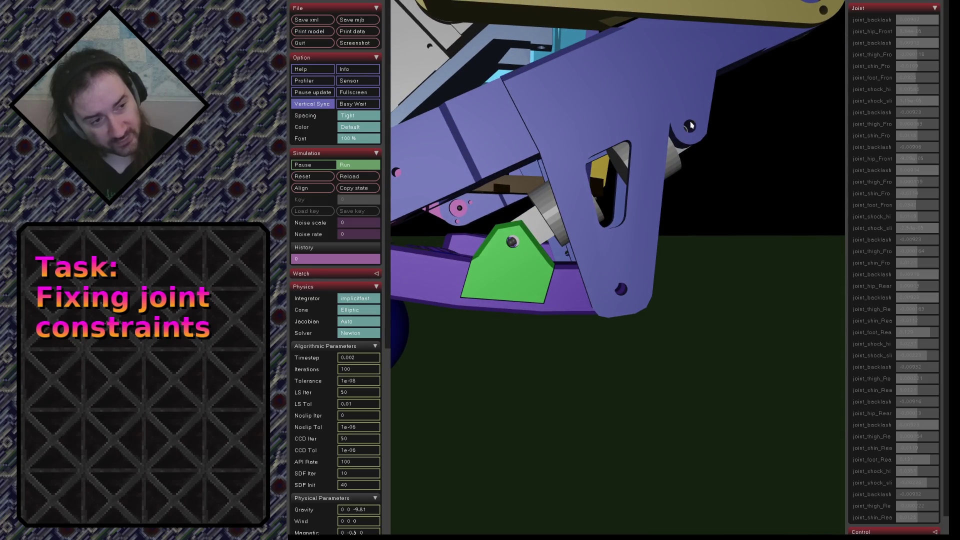
drag(651, 153, 685, 134)
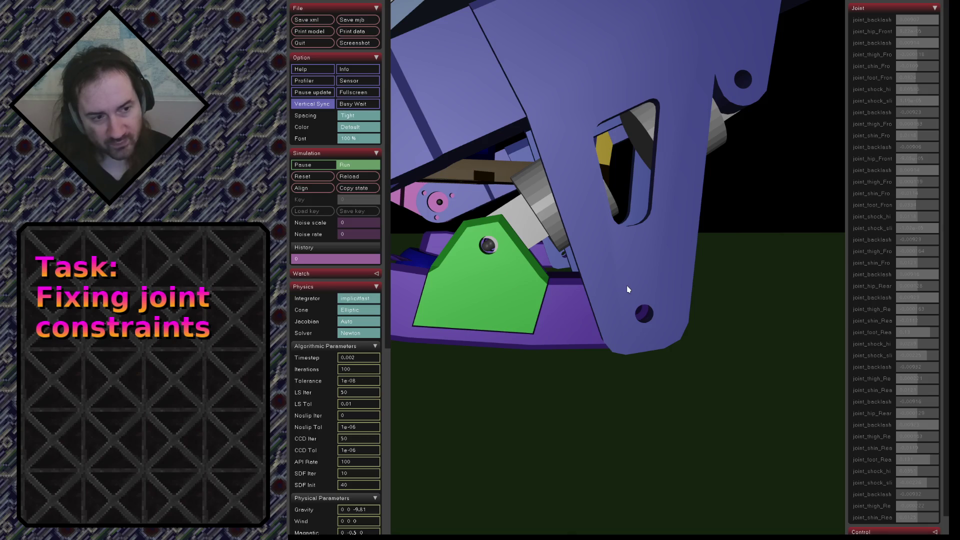
drag(606, 289, 612, 290)
scroll(615, 292, down, 5)
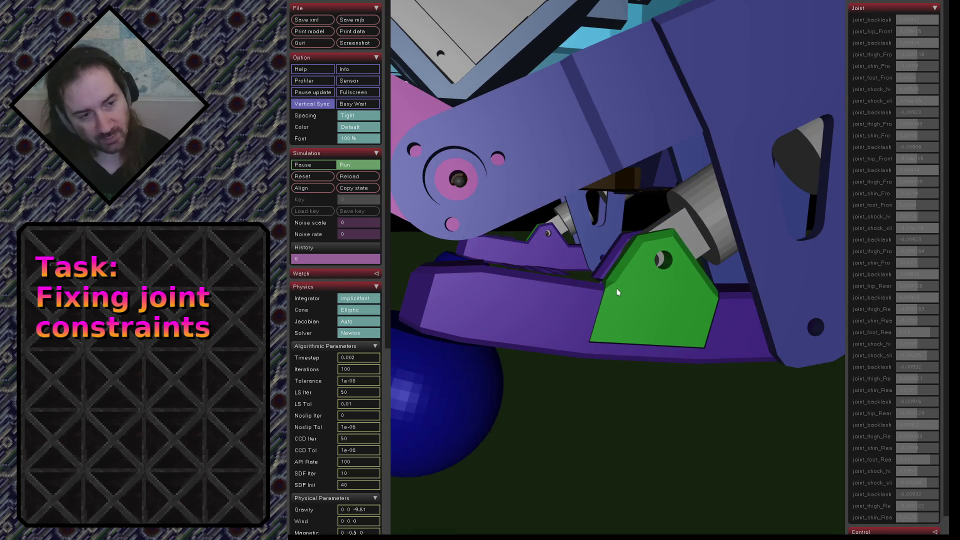
scroll(525, 363, down, 3)
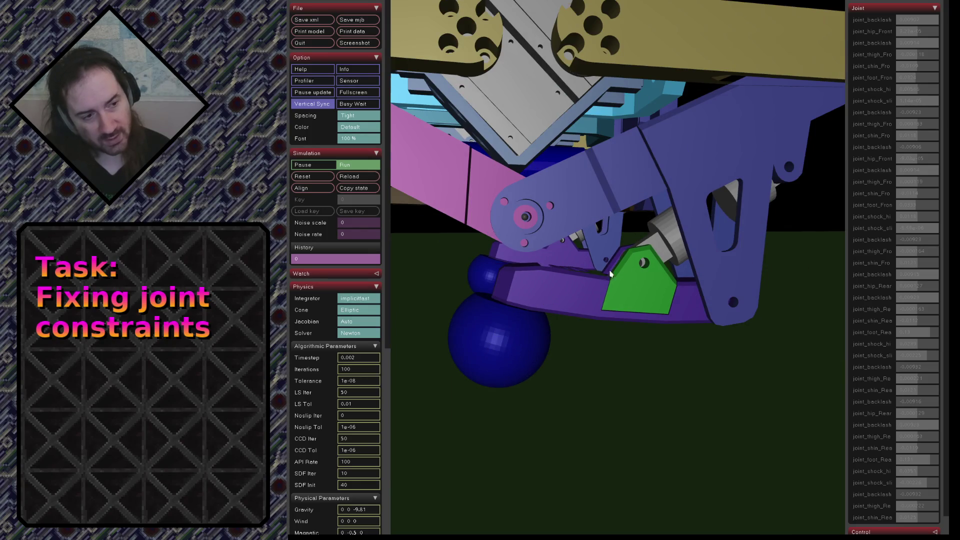
drag(648, 268, 592, 293)
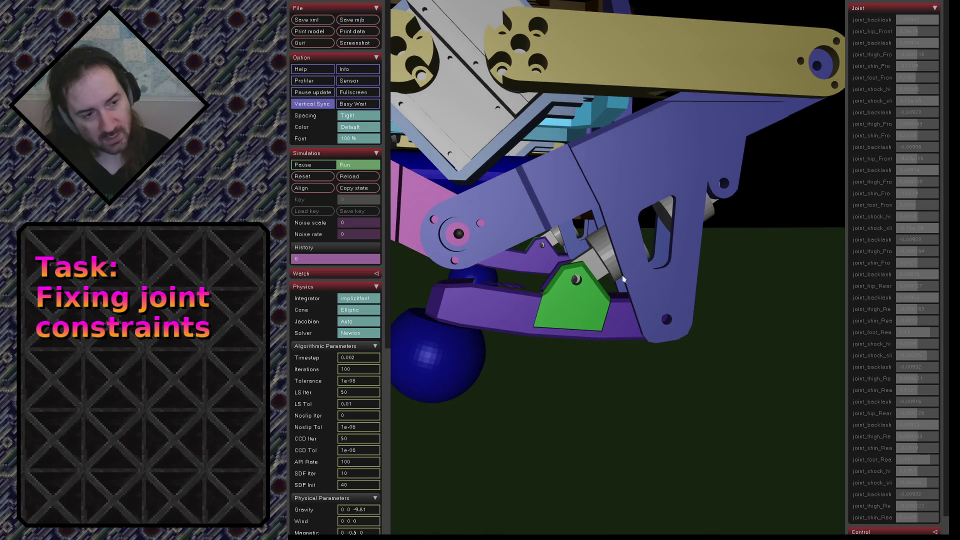